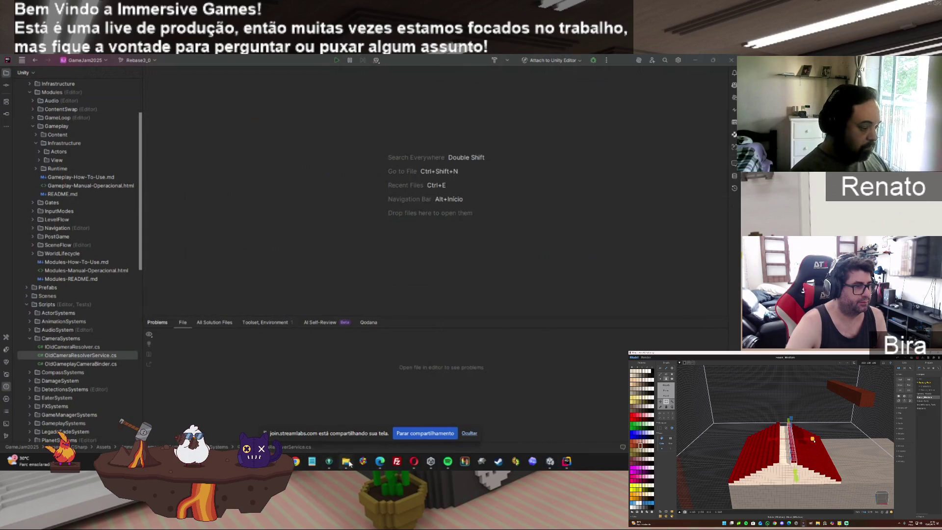
Bring the Downloads and Scripts folder windows forward.
{"action": "left_click", "coordinate": [322, 419]}
{"action": "left_click", "coordinate": [349, 421]}
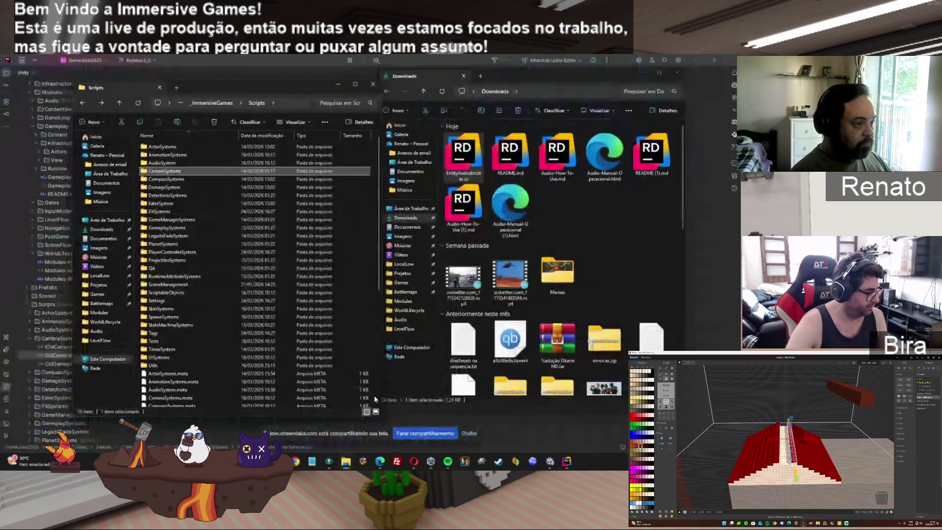
{"action": "left_click", "coordinate": [612, 222]}
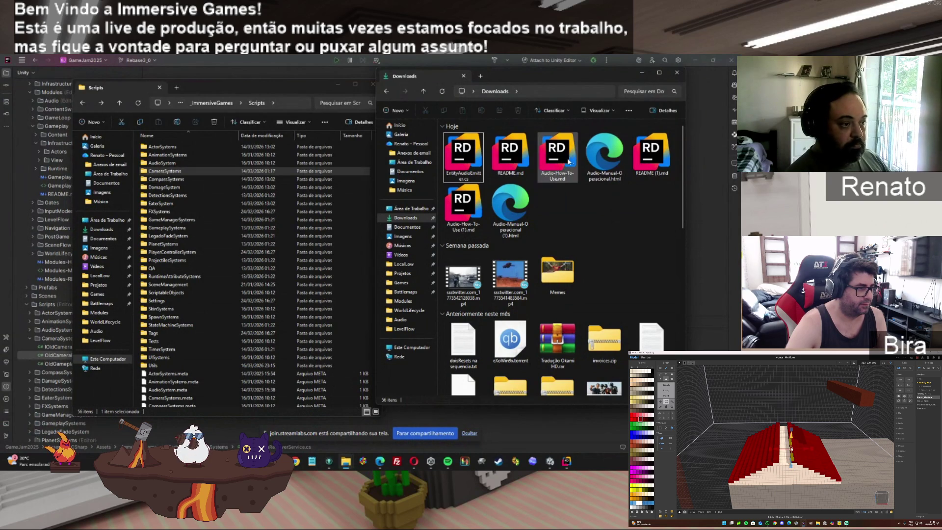
Delete EntityAudioEmitter.cs, README.md, Audio-How-To-Use.md and Audio-Manual-Operacional.html from Downloads.
{"action": "left_click", "coordinate": [463, 155]}
{"action": "left_click", "coordinate": [509, 155], "text": "ctrl"}
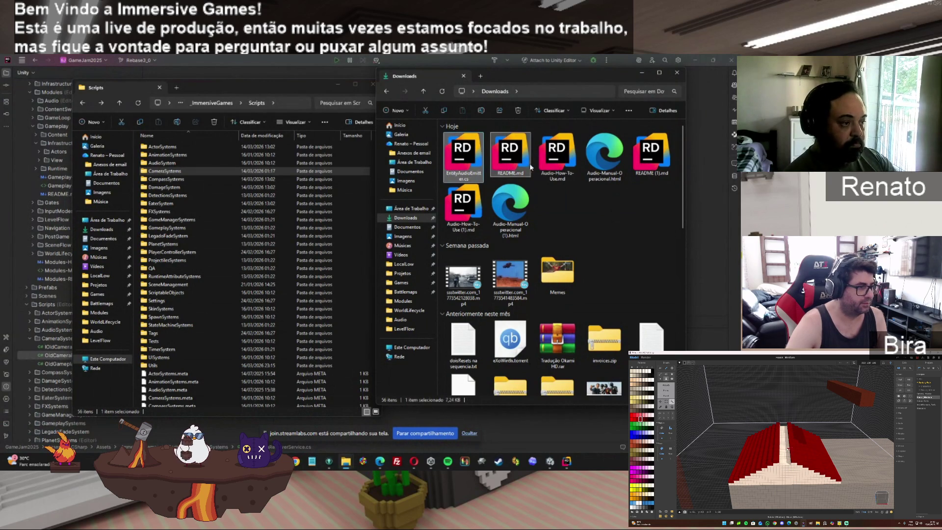
{"action": "left_click", "coordinate": [559, 162], "text": "ctrl"}
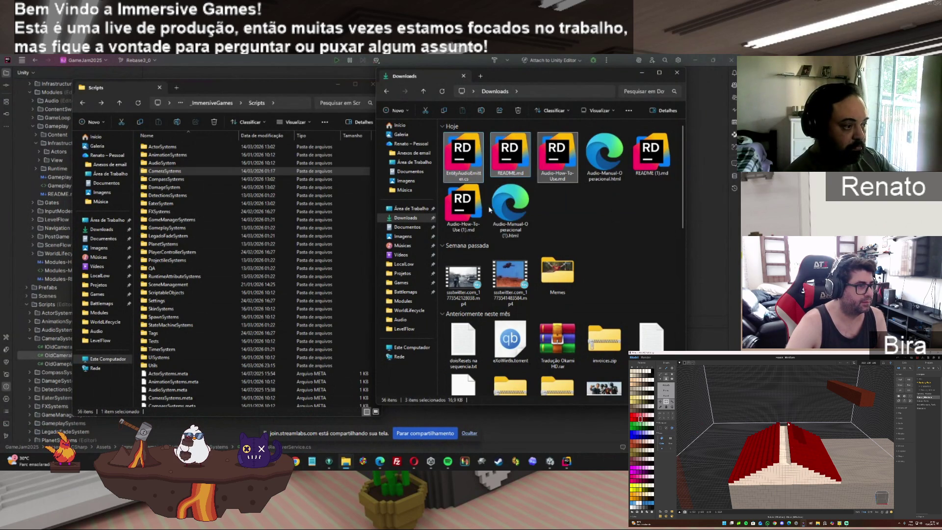
{"action": "left_click", "coordinate": [596, 161], "text": "ctrl"}
{"action": "key", "text": "Delete"}
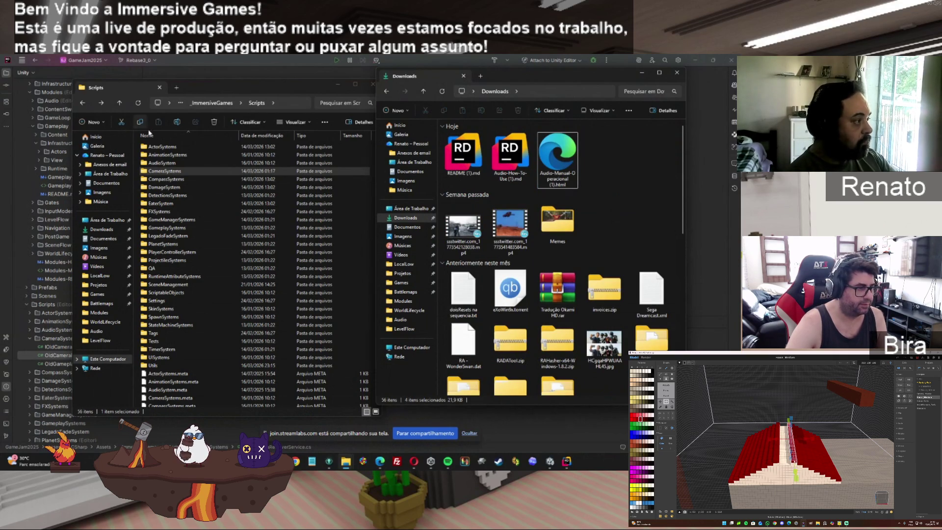
{"action": "left_click", "coordinate": [220, 102]}
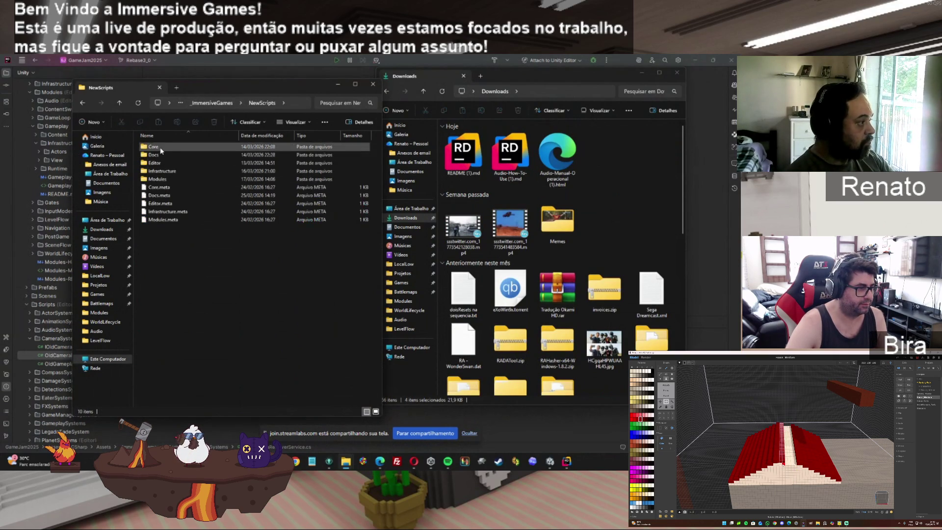
Open the NewScripts > Modules > Audio folder in the Scripts window.
{"action": "double_click", "coordinate": [159, 174]}
{"action": "left_click", "coordinate": [154, 172]}
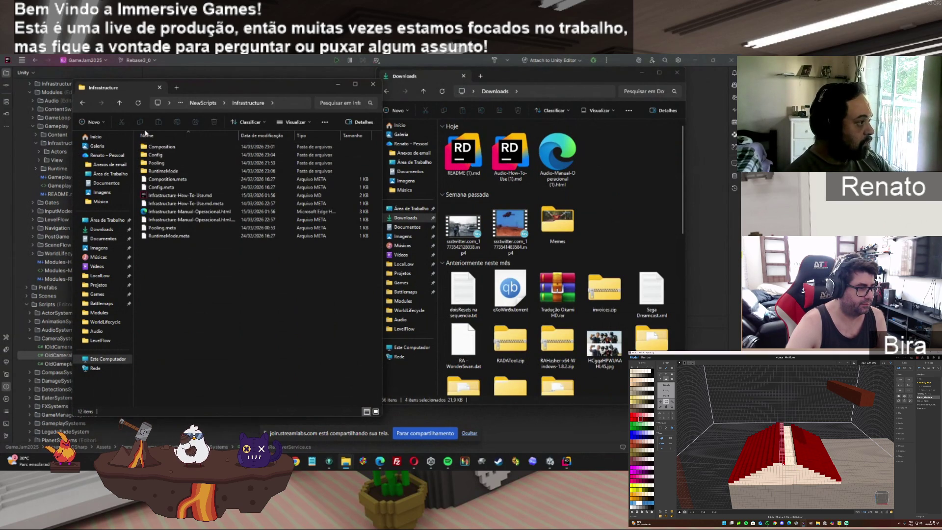
{"action": "double_click", "coordinate": [158, 179]}
{"action": "double_click", "coordinate": [157, 146]}
Remove the '(1)' suffix from README (1).md and Audio-How-To-Use (1).md.
{"action": "left_click", "coordinate": [471, 174]}
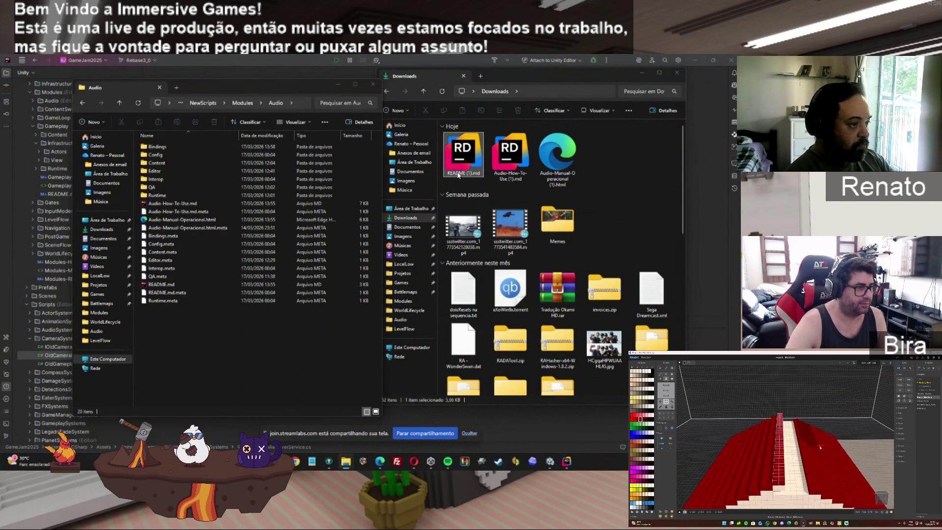
{"action": "key", "text": "Escape"}
{"action": "left_click", "coordinate": [471, 174]}
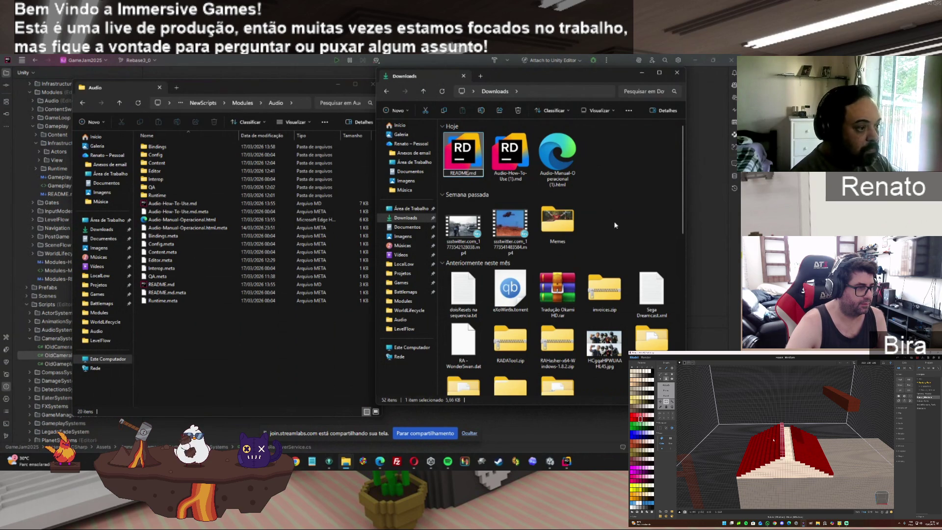
{"action": "left_click", "coordinate": [513, 180]}
{"action": "left_click", "coordinate": [514, 185]}
{"action": "key", "text": "Right"}
{"action": "key", "text": "BackSpace"}
{"action": "key", "text": "BackSpace"}
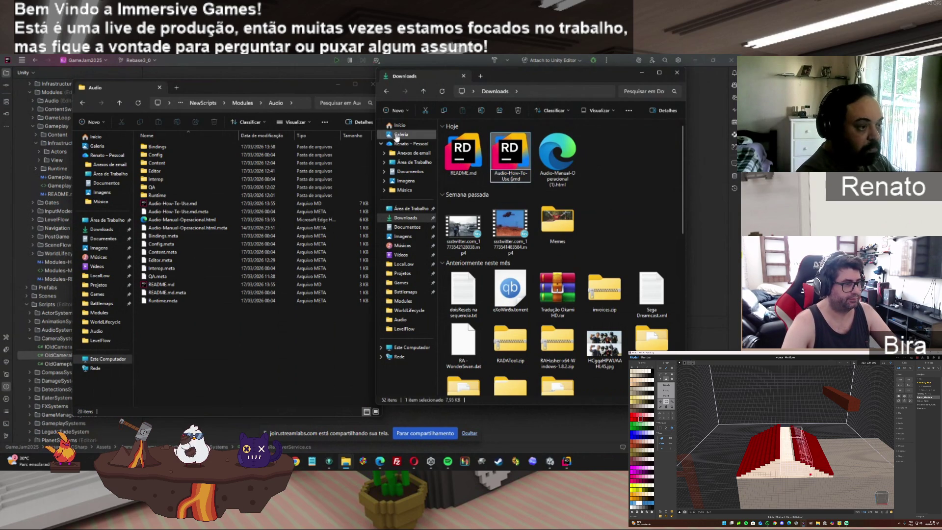
{"action": "key", "text": "BackSpace"}
{"action": "key", "text": "BackSpace"}
{"action": "key", "text": "Return"}
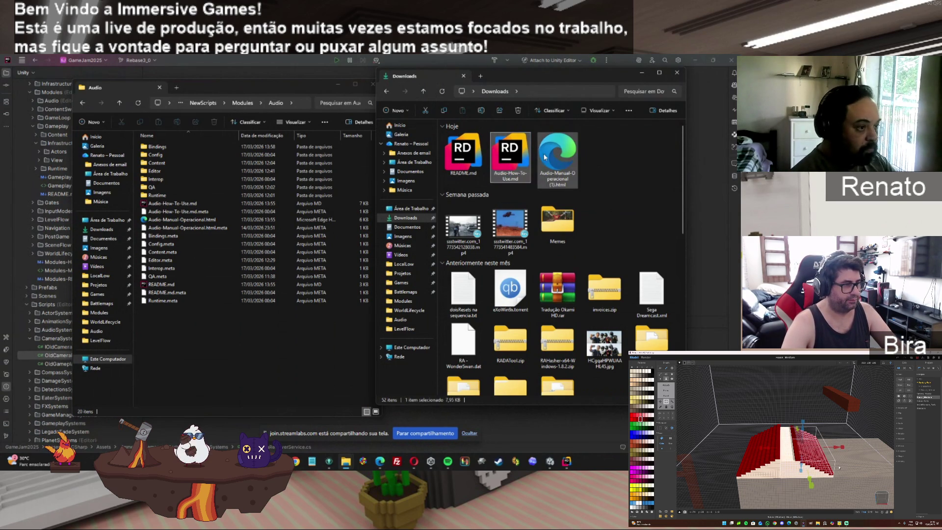
Rename Audio-Manual-Operacional (1).html to Audio-Manual-Operacional.html.
{"action": "left_click", "coordinate": [543, 157]}
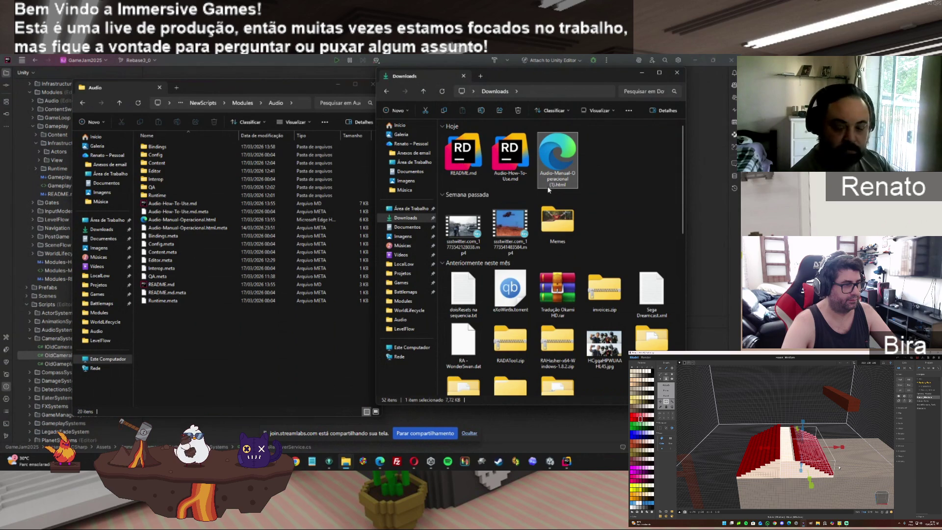
{"action": "left_click", "coordinate": [555, 189]}
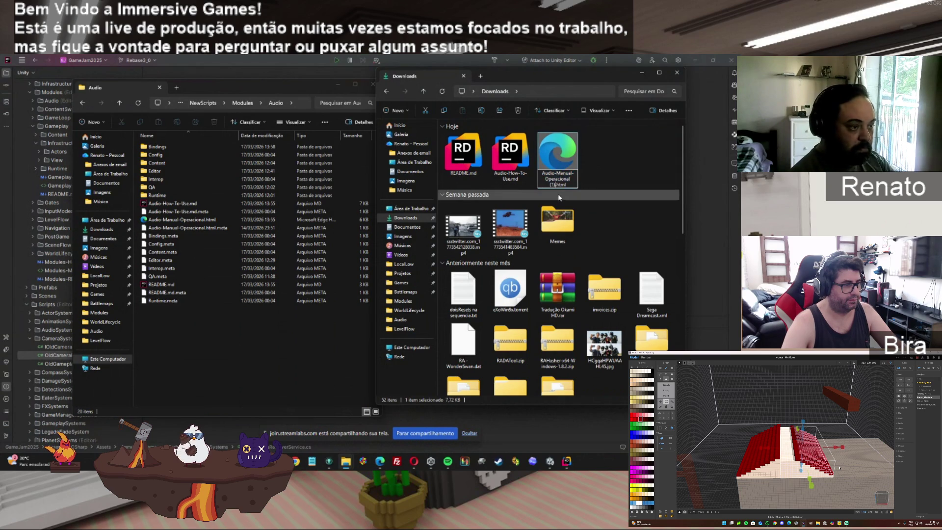
{"action": "key", "text": "BackSpace"}
{"action": "key", "text": "BackSpace"}
{"action": "key", "text": "BackSpace"}
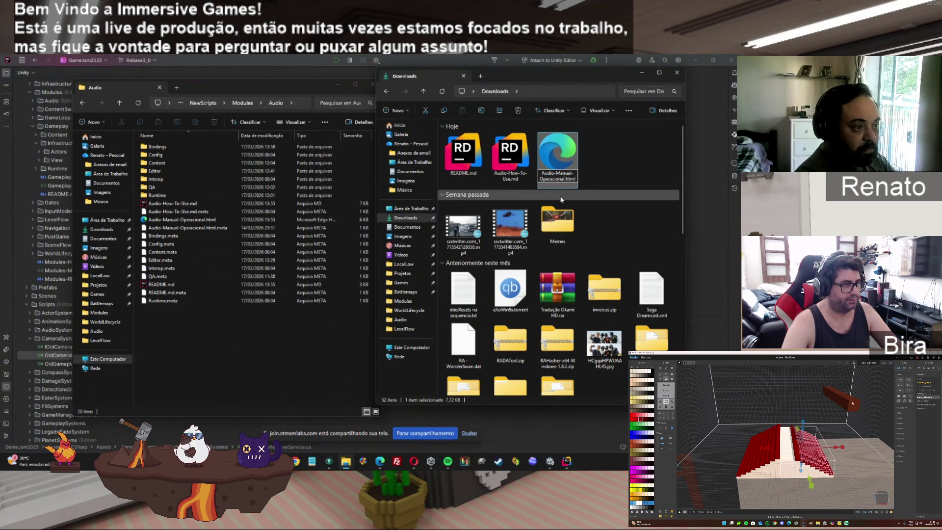
{"action": "key", "text": "Return"}
Move the three docs into Audio, replacing the existing copies, and open Audio-Manual-Operacional.html.
{"action": "left_click", "coordinate": [462, 153], "text": "shift"}
{"action": "mouse_move", "coordinate": [464, 157]}
{"action": "left_mouse_down"}
{"action": "mouse_move", "coordinate": [347, 325]}
{"action": "mouse_move", "coordinate": [232, 342]}
{"action": "left_mouse_up"}
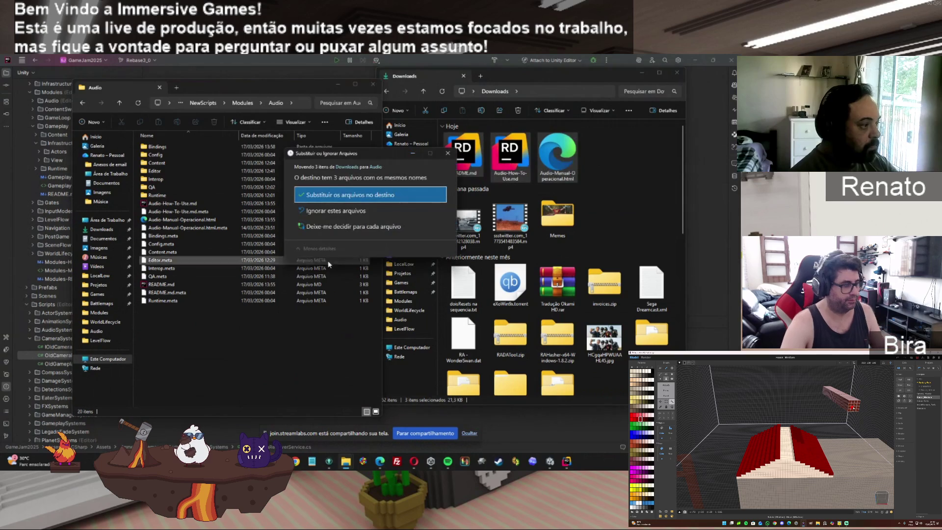
{"action": "left_click", "coordinate": [332, 197]}
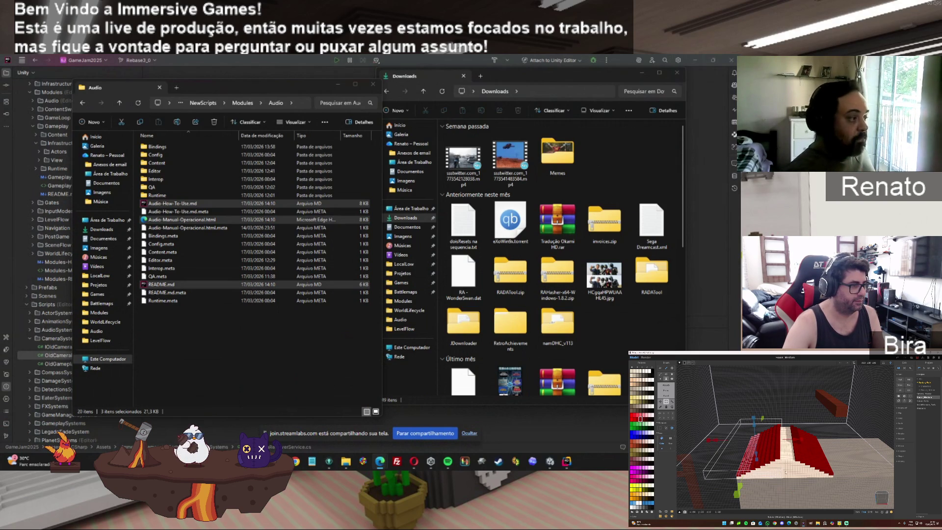
{"action": "left_click", "coordinate": [181, 219]}
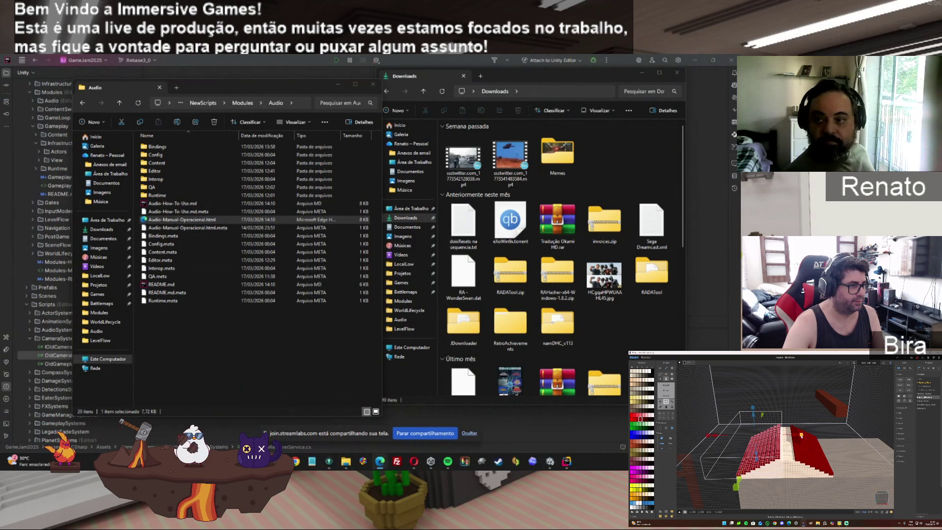
{"action": "key", "text": "Return"}
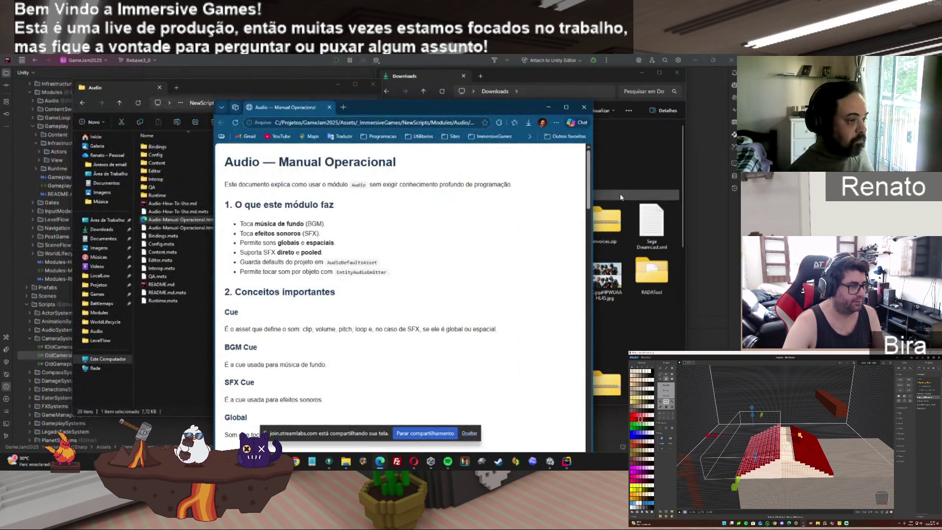
{"action": "mouse_move", "coordinate": [590, 188]}
{"action": "left_mouse_down"}
{"action": "mouse_move", "coordinate": [592, 359]}
{"action": "mouse_move", "coordinate": [579, 437]}
{"action": "left_mouse_up"}
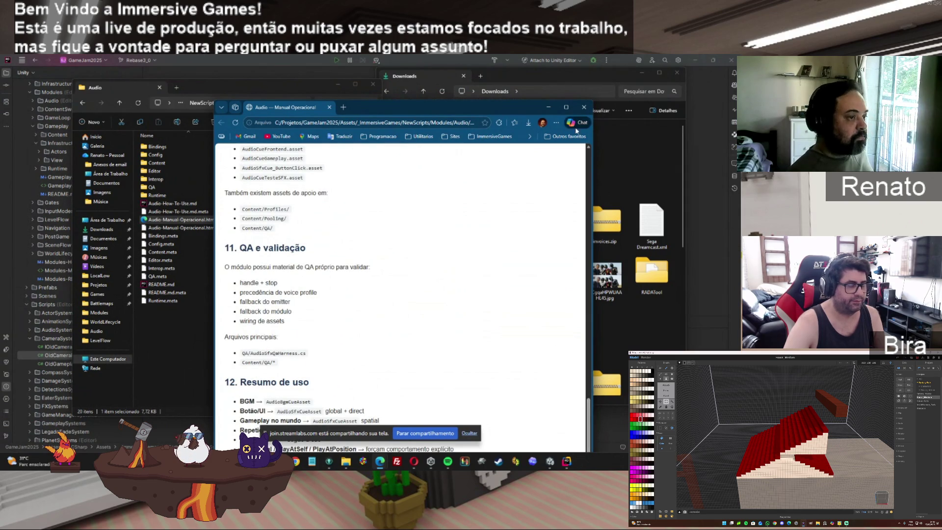
{"action": "left_click", "coordinate": [584, 107]}
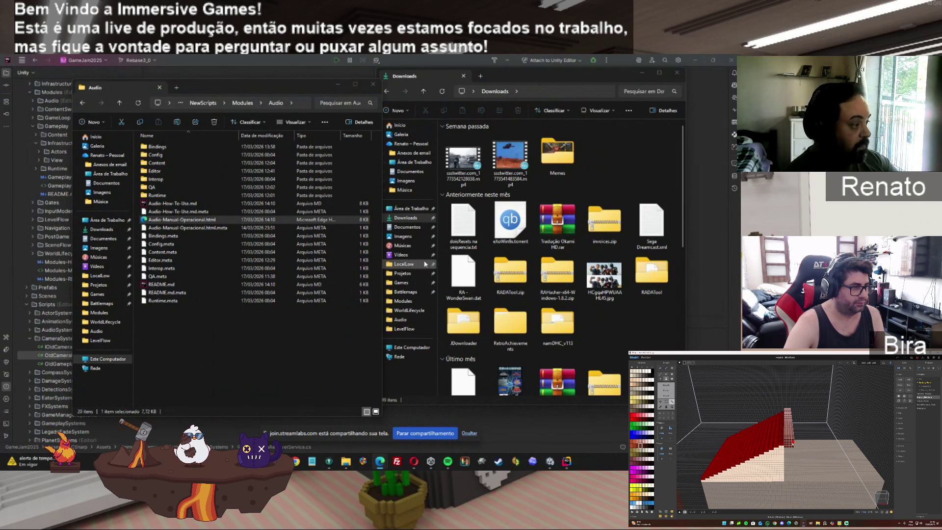
Create a new folder named Examples inside the Audio folder.
{"action": "right_click", "coordinate": [211, 349]}
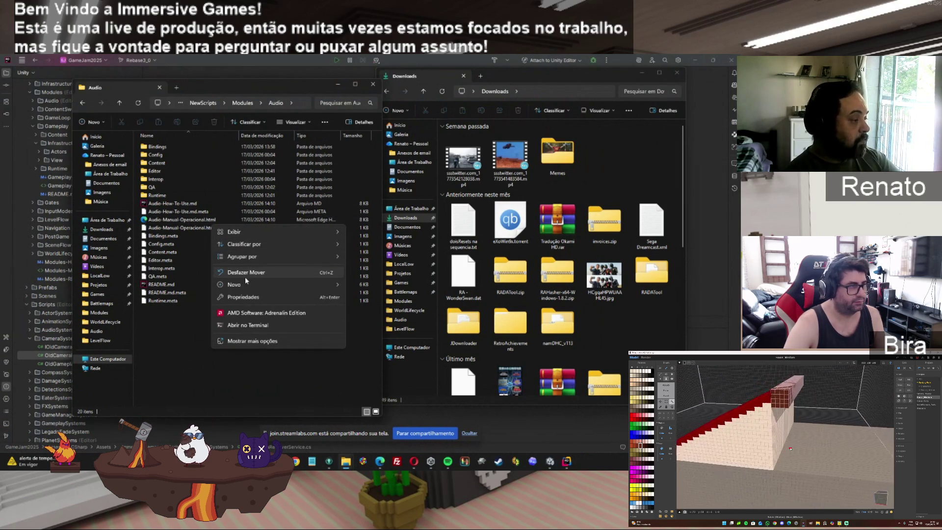
{"action": "left_click", "coordinate": [365, 285]}
{"action": "type", "text": "Examples"}
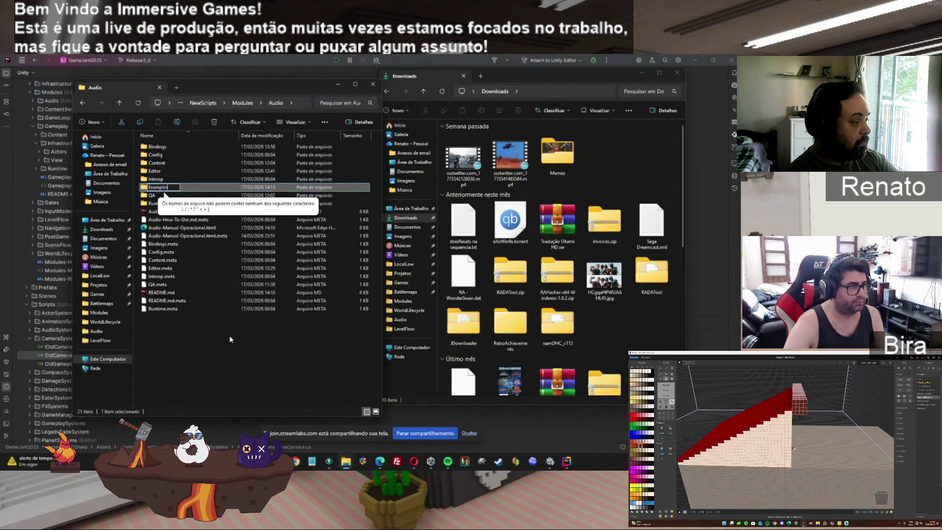
{"action": "key", "text": "Return"}
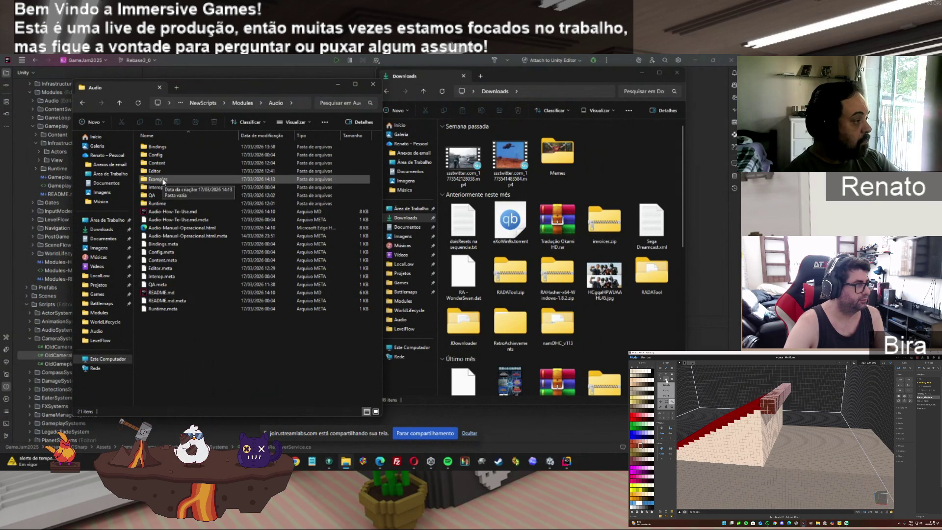
Gather the six AudioCueTesteSFX and AudioSfxCue_ButtonClick cue files from Content > Defaults.
{"action": "double_click", "coordinate": [161, 165]}
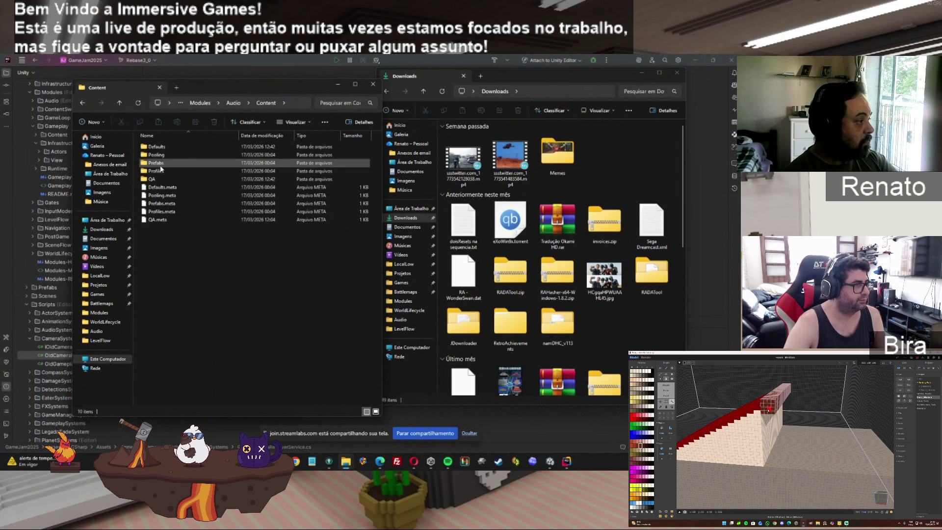
{"action": "double_click", "coordinate": [201, 147]}
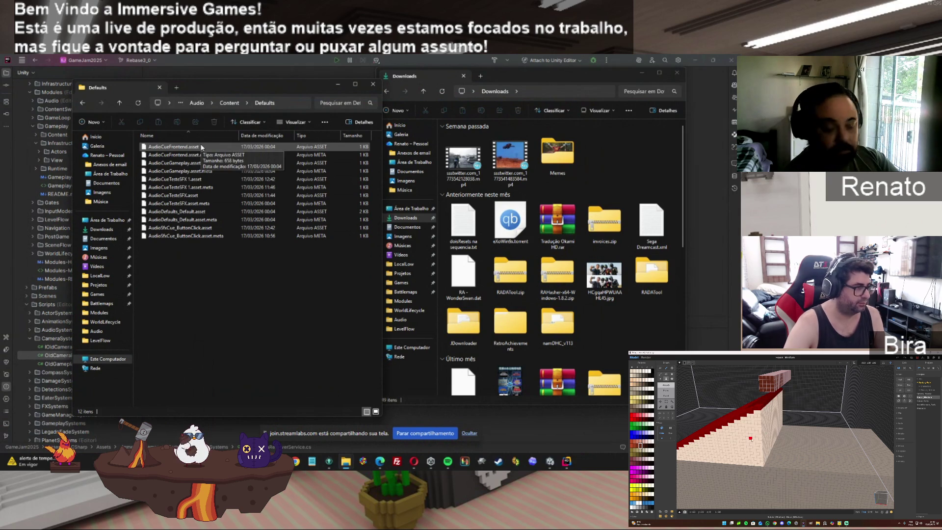
{"action": "left_click", "coordinate": [196, 181]}
{"action": "left_click", "coordinate": [189, 187], "text": "shift"}
{"action": "left_click", "coordinate": [187, 195], "text": "shift"}
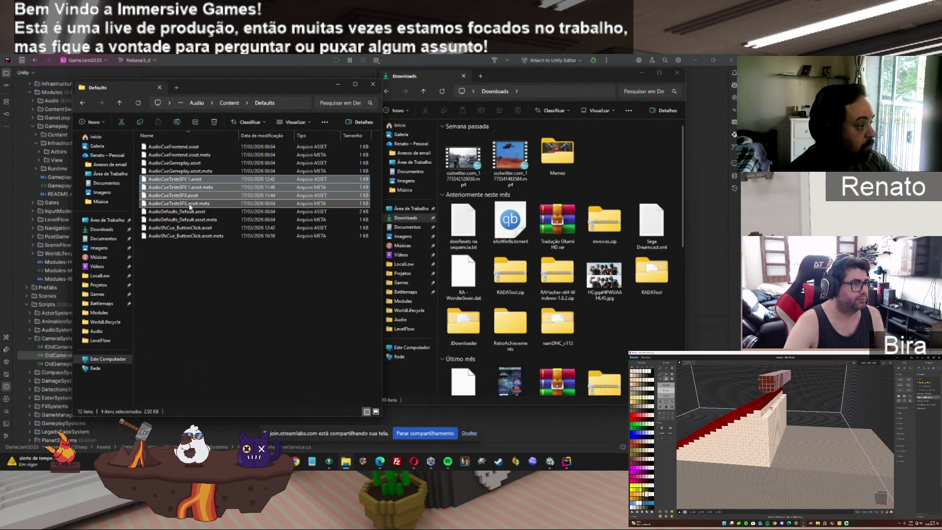
{"action": "left_click", "coordinate": [194, 236], "text": "ctrl"}
{"action": "left_click", "coordinate": [193, 236], "text": "ctrl"}
{"action": "mouse_move", "coordinate": [186, 180]}
{"action": "left_mouse_down"}
{"action": "mouse_move", "coordinate": [231, 108]}
{"action": "mouse_move", "coordinate": [214, 271]}
{"action": "left_mouse_up"}
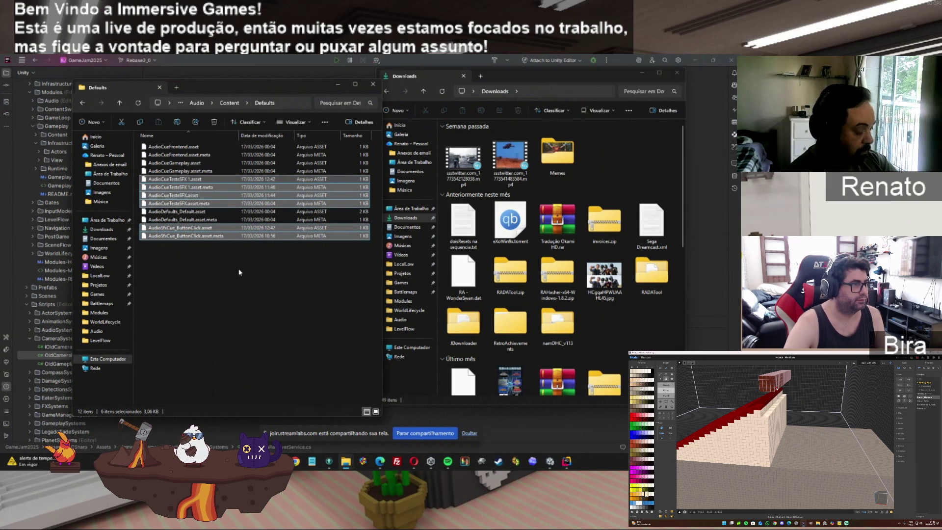
Paste the six cue files into the Audio > Content > Examples folder.
{"action": "left_click", "coordinate": [229, 103]}
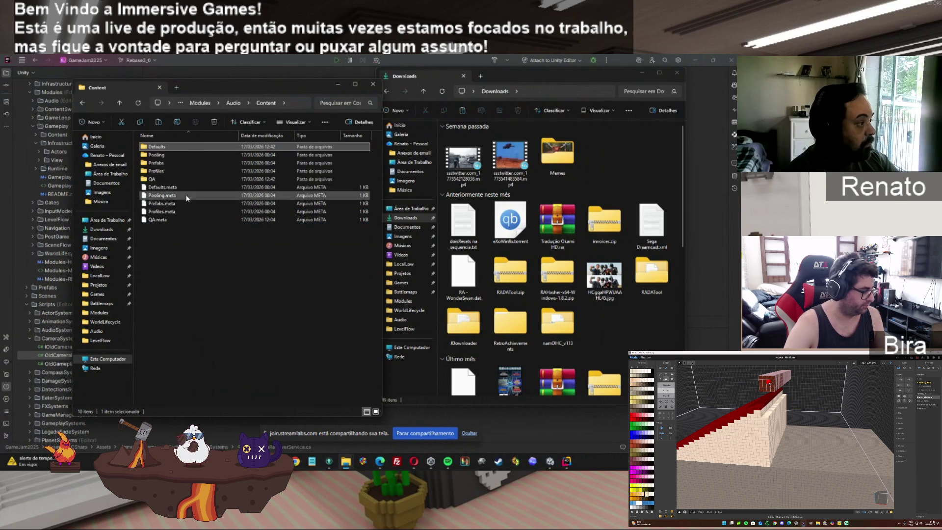
{"action": "left_click", "coordinate": [234, 105]}
{"action": "left_click", "coordinate": [163, 180]}
{"action": "double_click", "coordinate": [162, 162]}
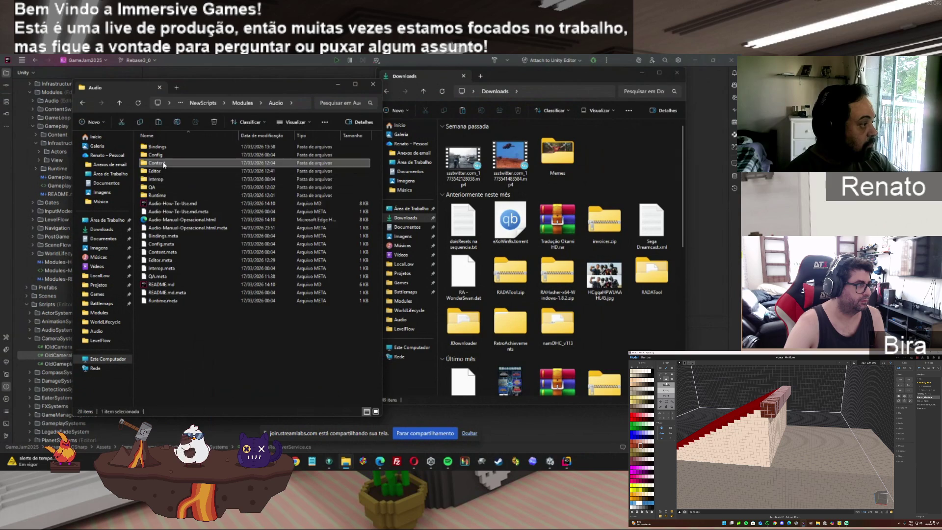
{"action": "double_click", "coordinate": [158, 154]}
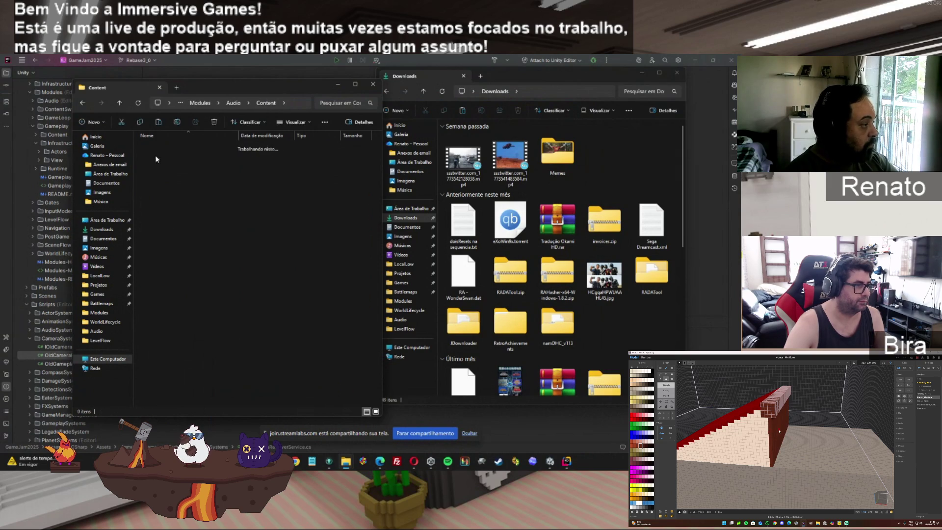
{"action": "key", "text": "ctrl+v"}
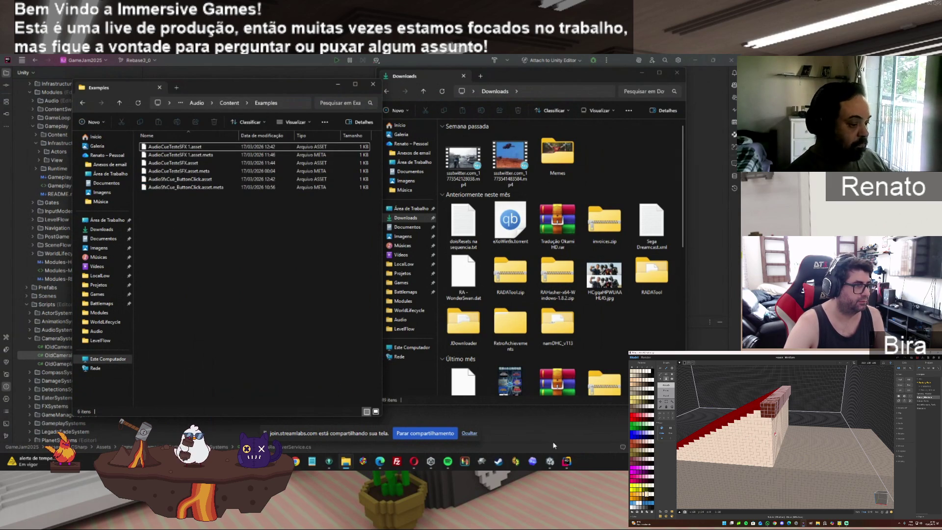
{"action": "left_click", "coordinate": [554, 467]}
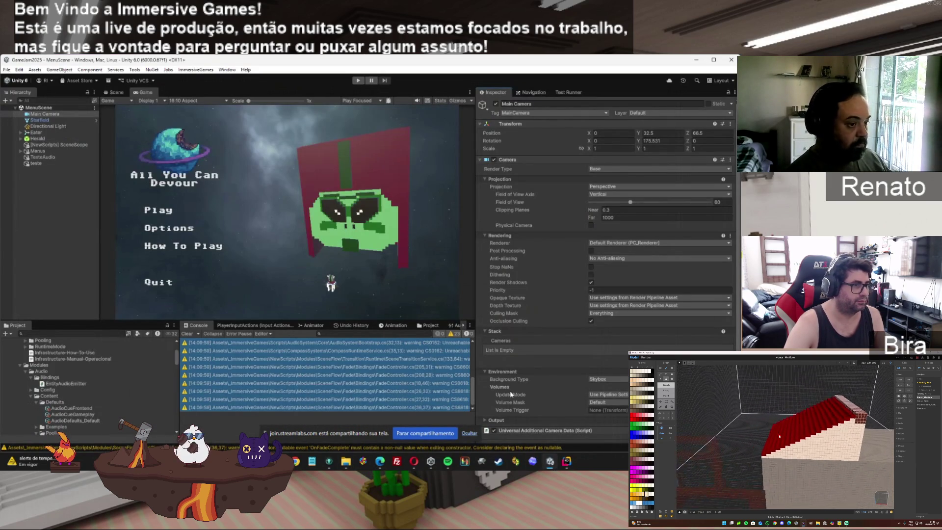
{"action": "left_click", "coordinate": [54, 158]}
{"action": "left_click", "coordinate": [40, 163]}
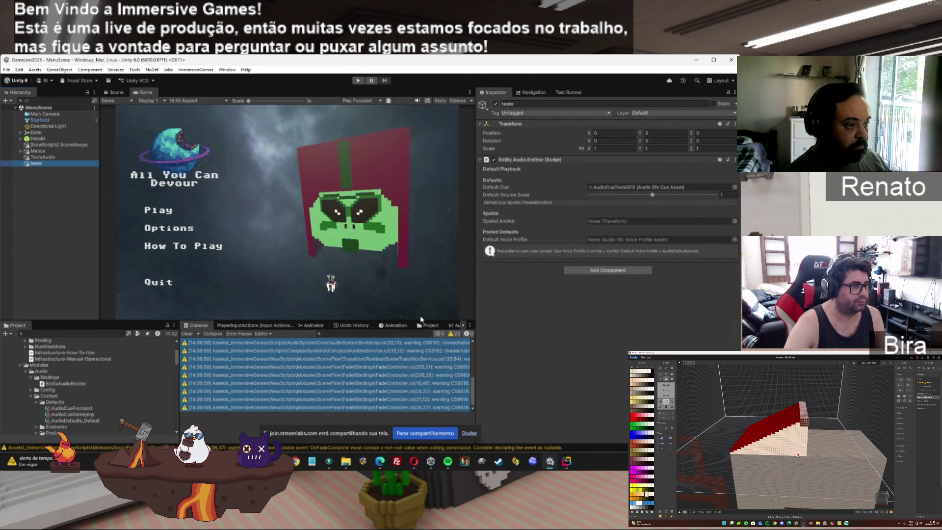
{"action": "left_click", "coordinate": [567, 461]}
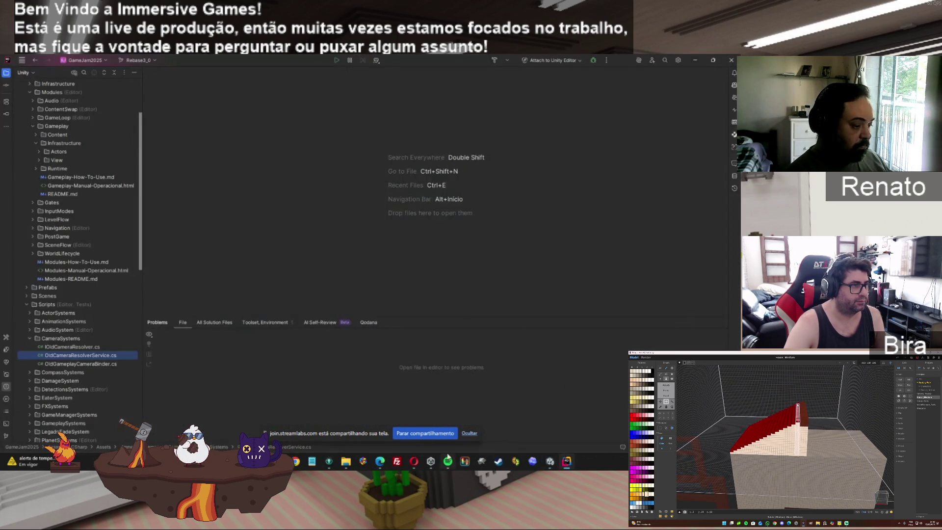
{"action": "mouse_move", "coordinate": [351, 461]}
{"action": "left_click", "coordinate": [361, 431]}
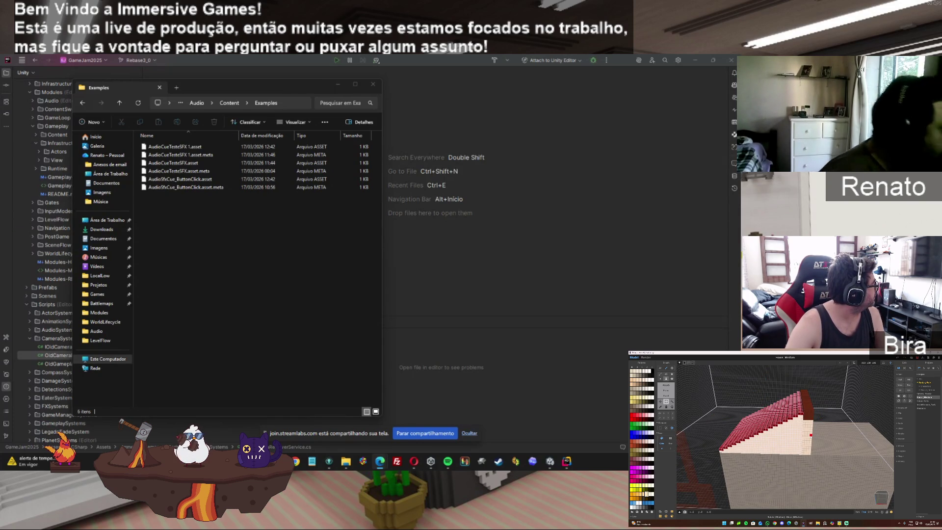
Go to NewScripts > Docs > ADRs and select ADR-0028-AudioModule.md.
{"action": "key", "text": "alt+Up"}
{"action": "key", "text": "alt+Up"}
{"action": "key", "text": "alt+Up"}
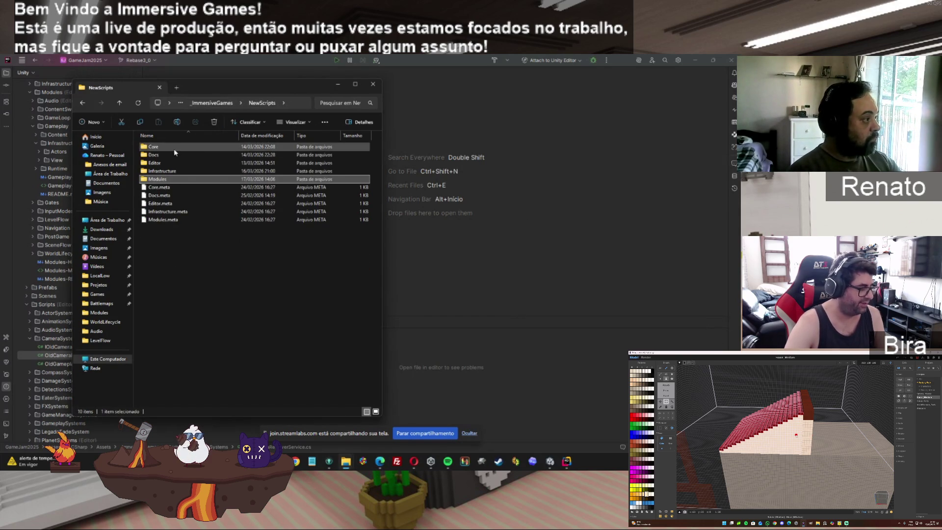
{"action": "double_click", "coordinate": [158, 154]}
{"action": "double_click", "coordinate": [158, 149]}
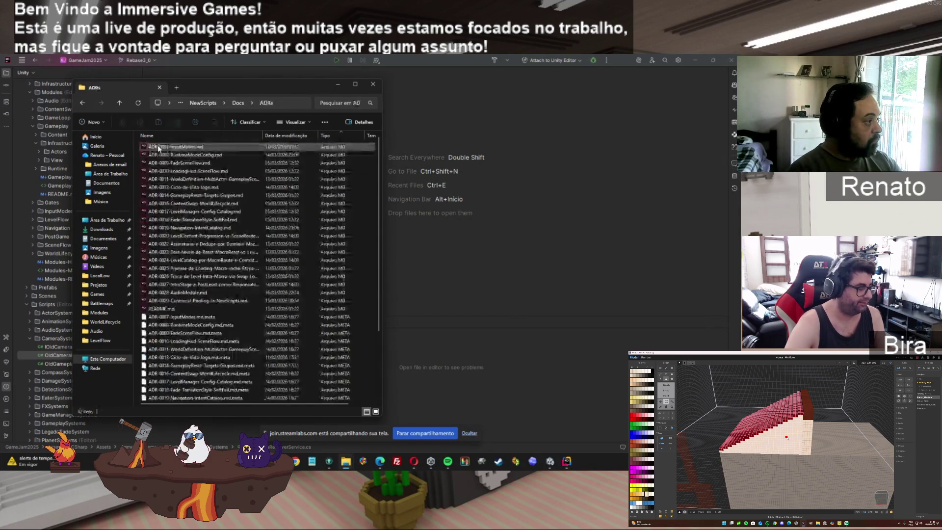
{"action": "left_click", "coordinate": [187, 293]}
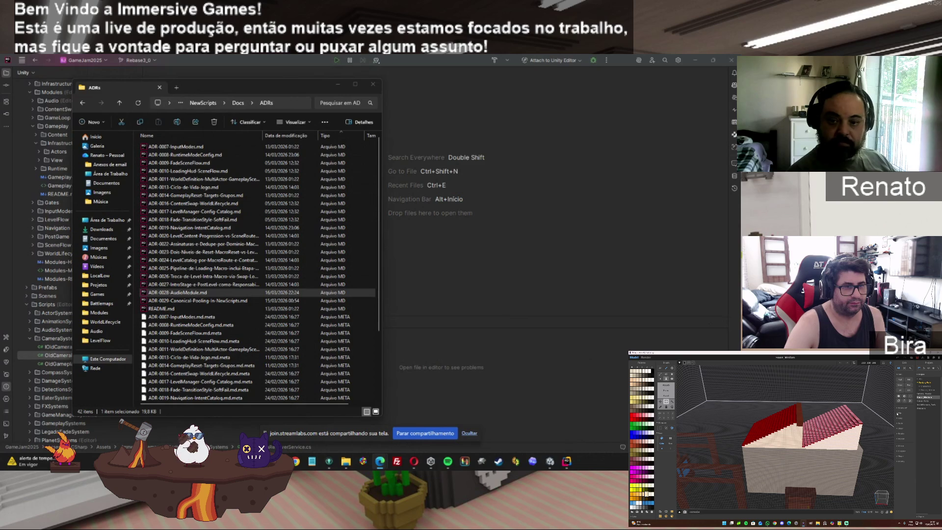
{"action": "left_click", "coordinate": [898, 418]}
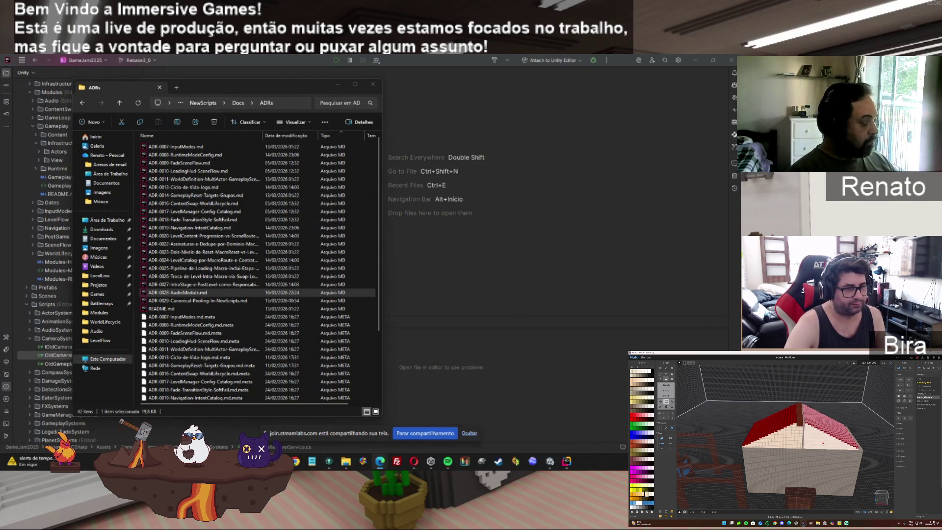
Close the README.md diff and stage all 12 changes on the Rebase3_0 branch.
{"action": "left_click", "coordinate": [325, 467]}
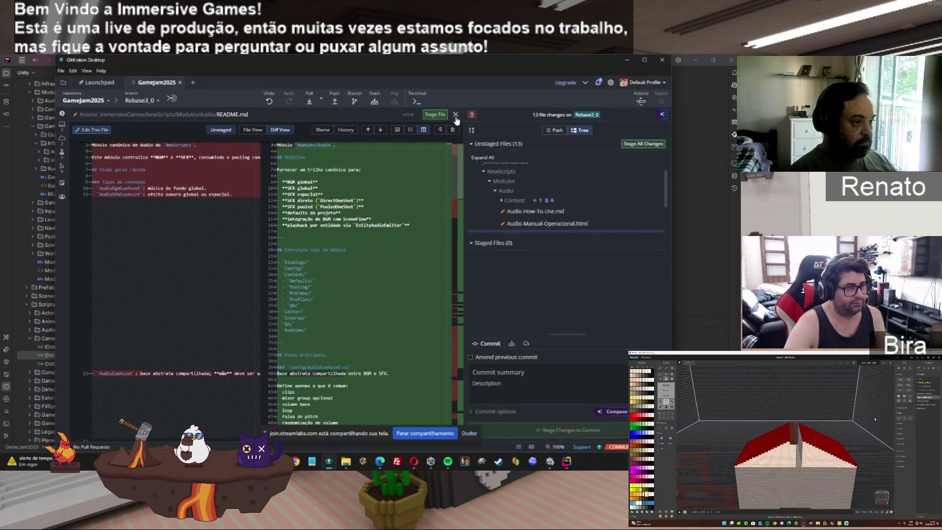
{"action": "left_click", "coordinate": [455, 114]}
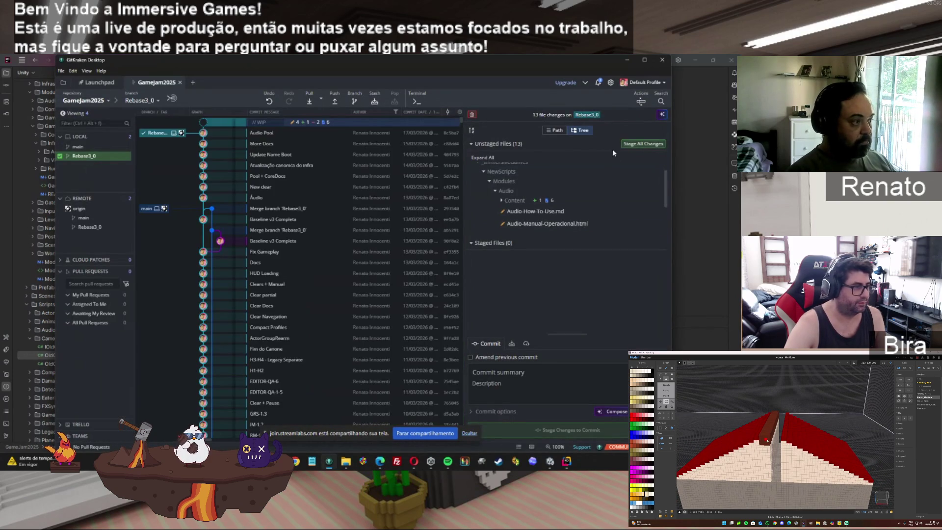
{"action": "left_click", "coordinate": [643, 143]}
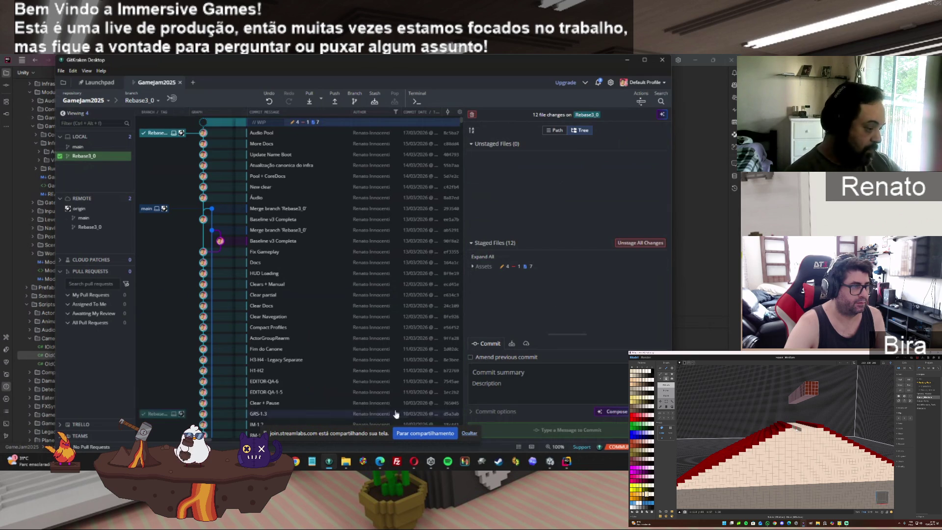
Browse the Modules, Infrastructure and Core folders inside NewScripts.
{"action": "left_click", "coordinate": [345, 461]}
{"action": "left_click", "coordinate": [343, 434]}
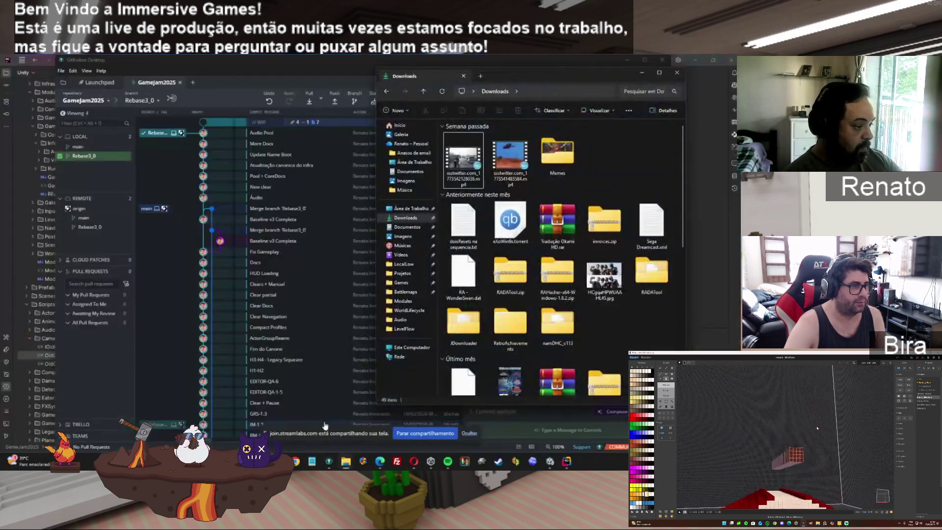
{"action": "left_click", "coordinate": [368, 422]}
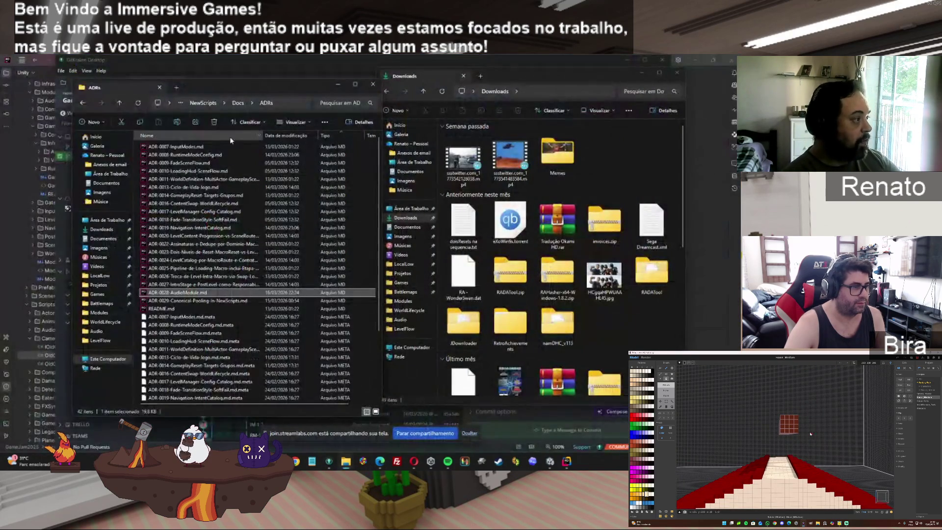
{"action": "left_click", "coordinate": [121, 103]}
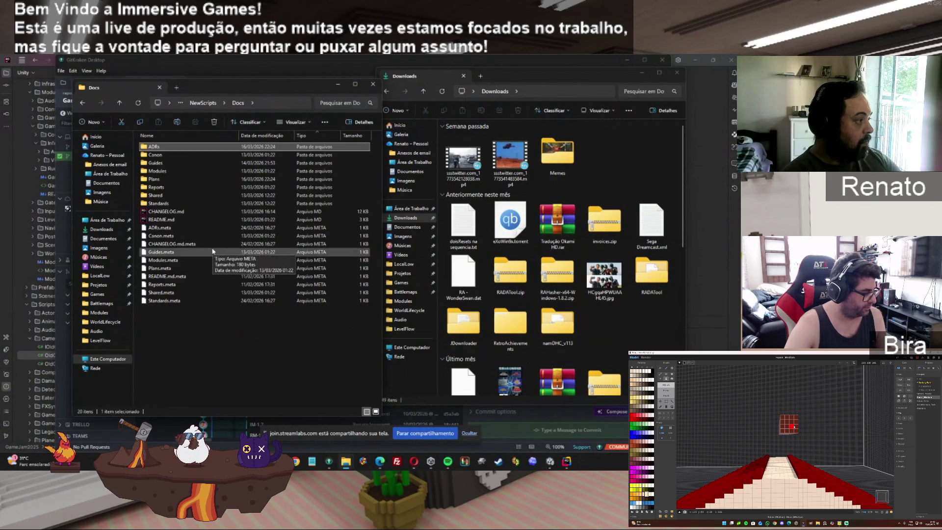
{"action": "left_click", "coordinate": [202, 102]}
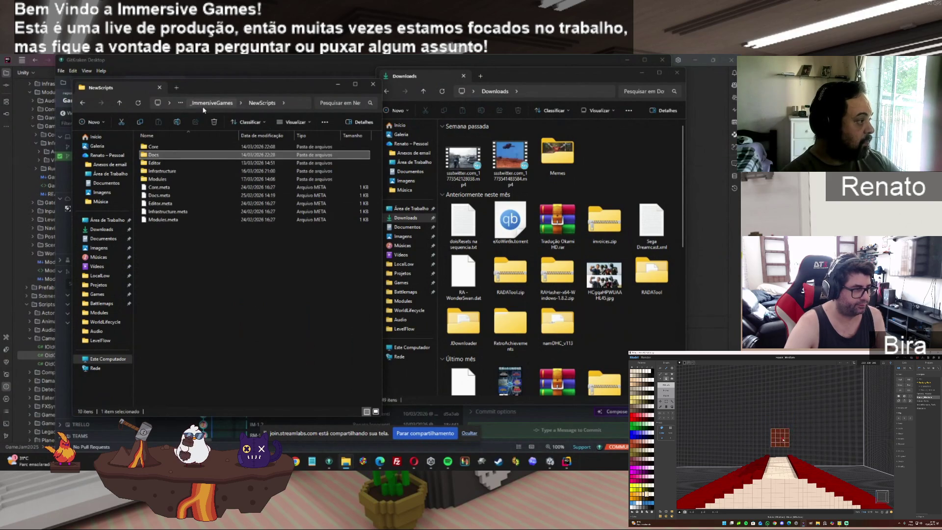
{"action": "left_click", "coordinate": [161, 179]}
{"action": "double_click", "coordinate": [162, 179]}
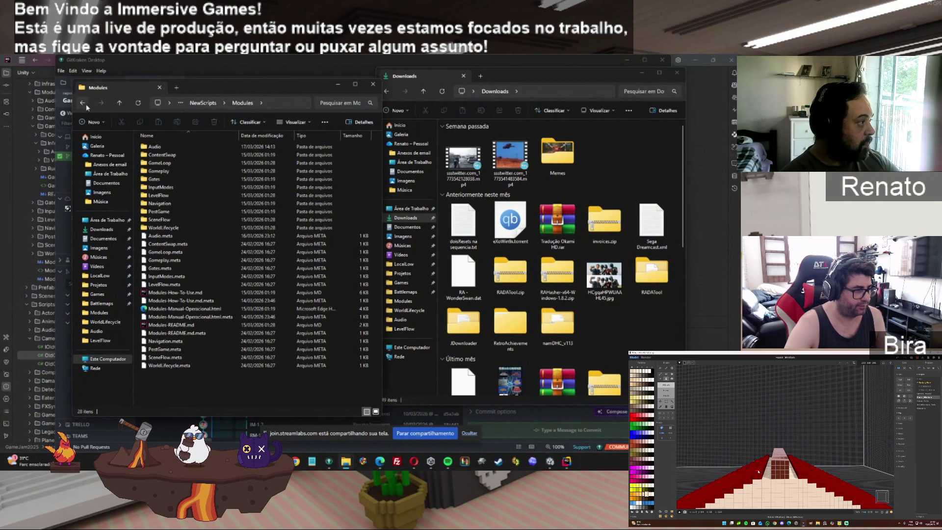
{"action": "left_click", "coordinate": [83, 102]}
{"action": "double_click", "coordinate": [160, 164]}
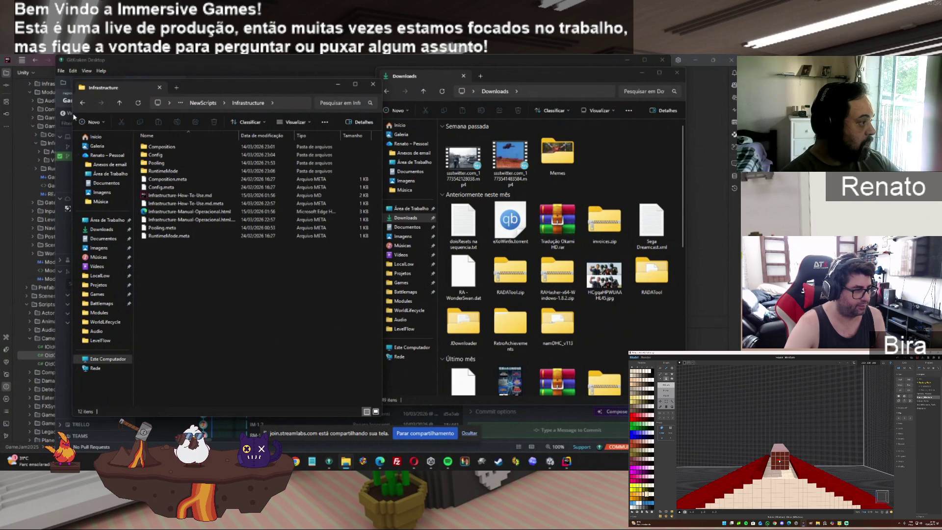
{"action": "left_click", "coordinate": [83, 102]}
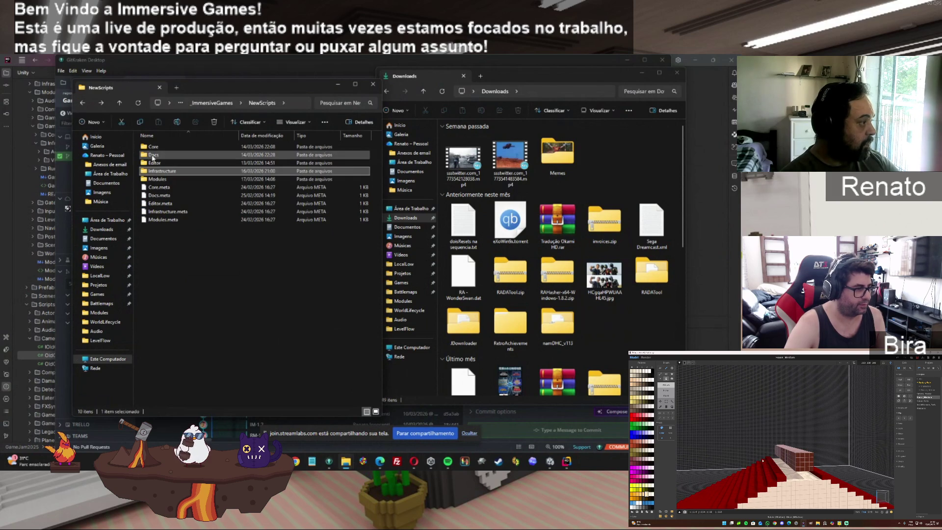
{"action": "left_click", "coordinate": [153, 156]}
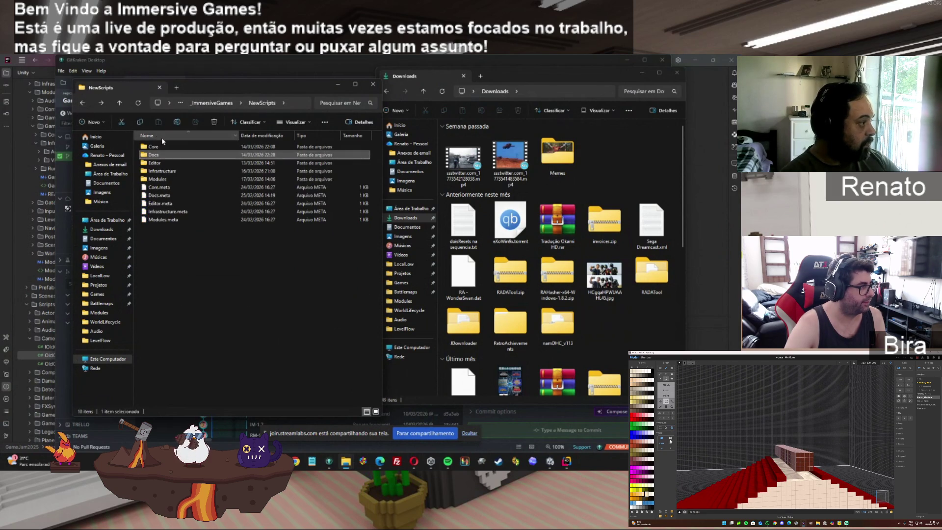
{"action": "double_click", "coordinate": [153, 146]}
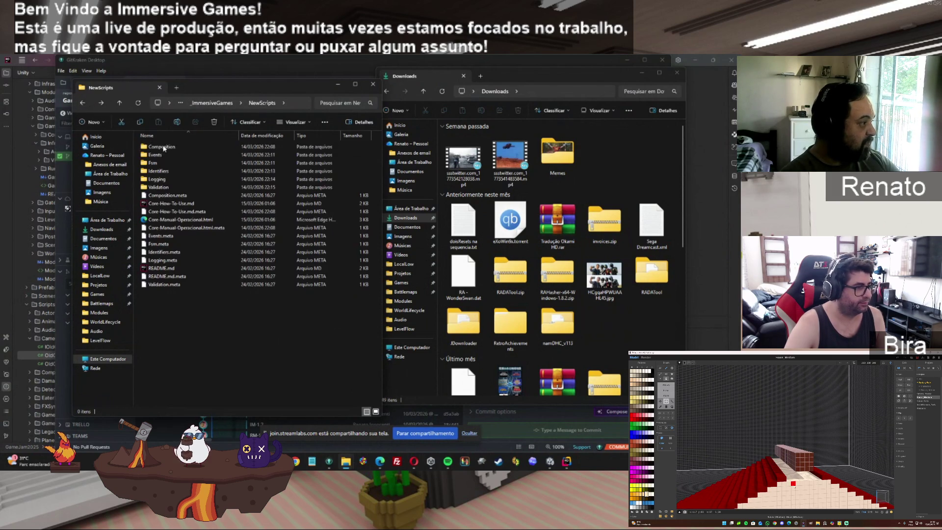
{"action": "left_click", "coordinate": [83, 103]}
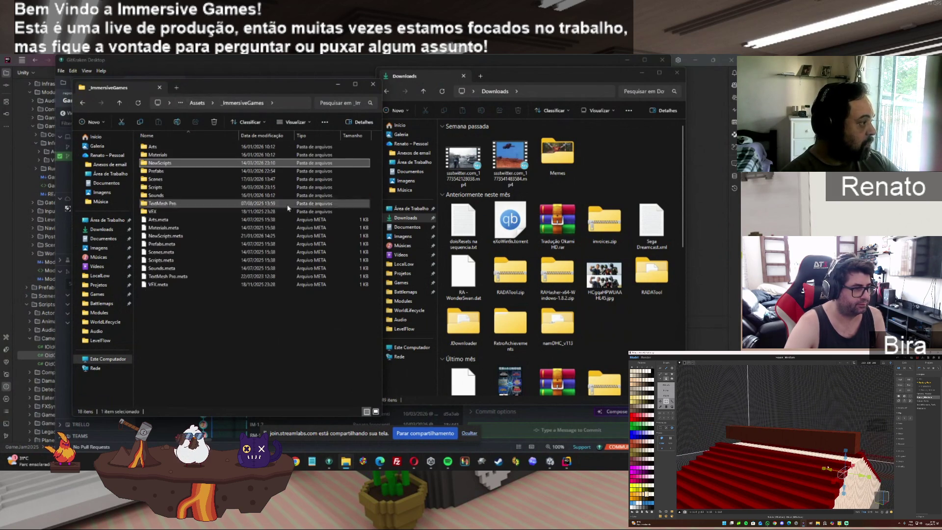
Compress the NewScripts folder into a NewScripts.zip archive.
{"action": "right_click", "coordinate": [171, 164]}
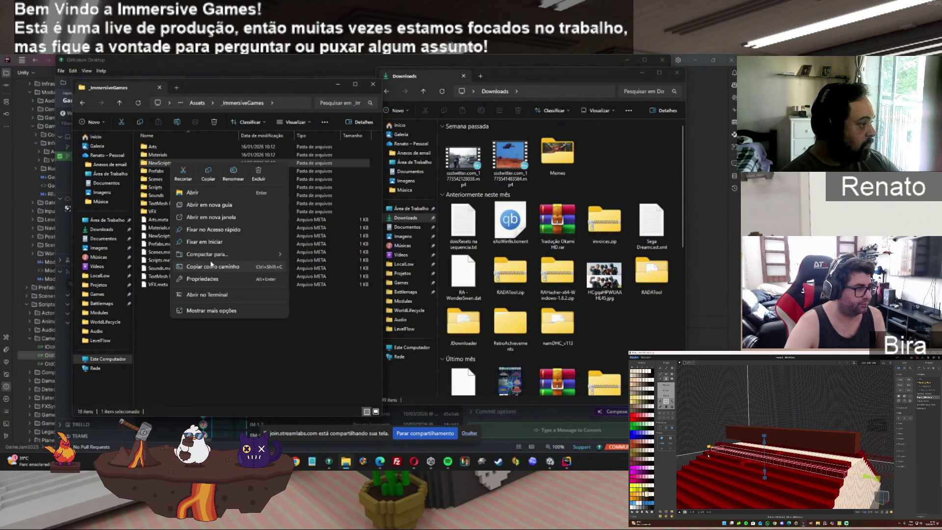
{"action": "mouse_move", "coordinate": [230, 254]}
{"action": "left_click", "coordinate": [304, 256]}
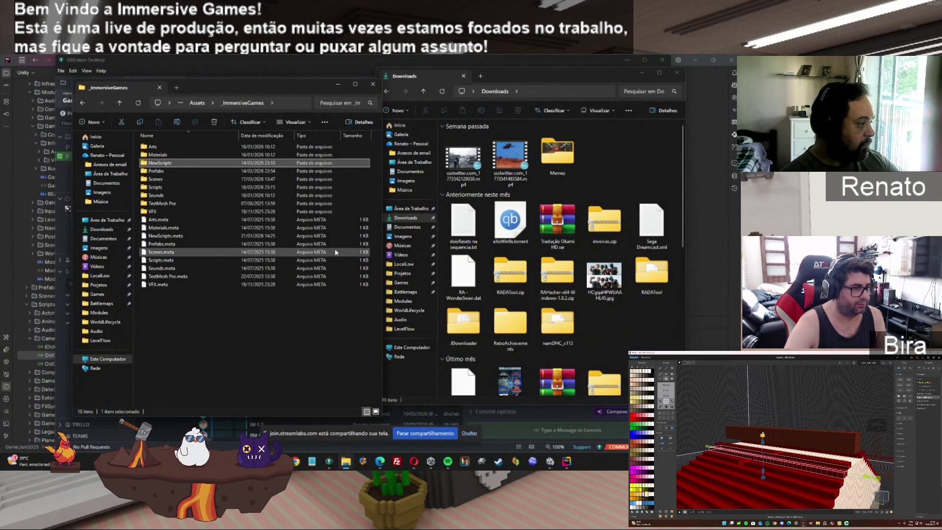
{"action": "left_click", "coordinate": [251, 331]}
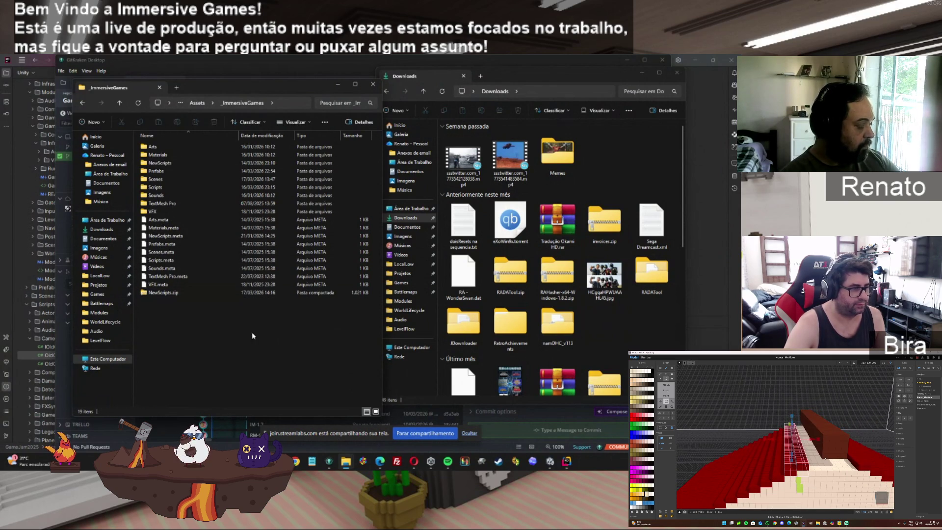
Copy the whole cleanup script from its Notepad tab.
{"action": "left_click", "coordinate": [316, 464]}
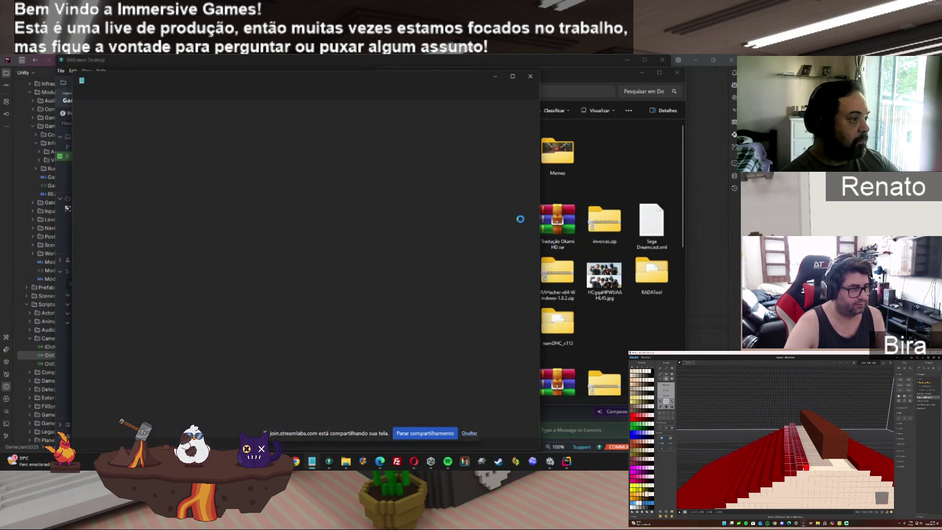
{"action": "left_click", "coordinate": [355, 81]}
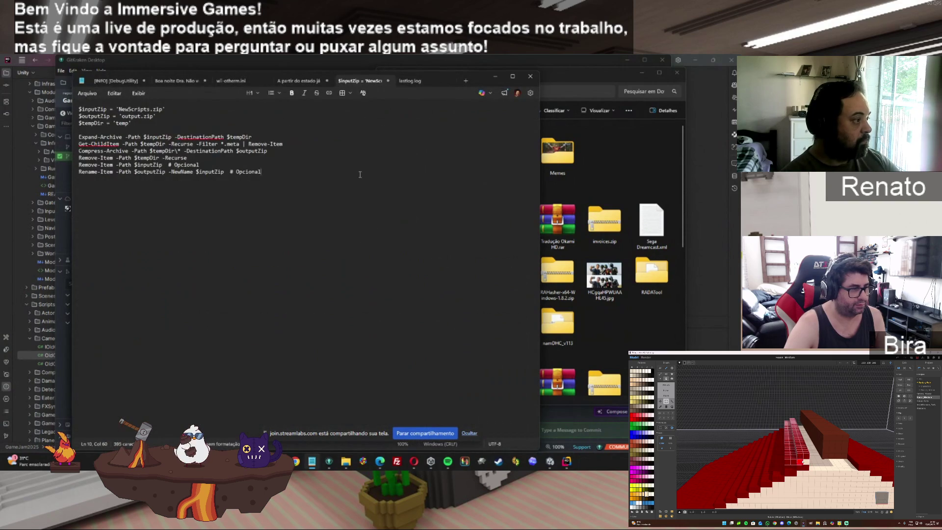
{"action": "key", "text": "ctrl+a"}
{"action": "key", "text": "ctrl+c"}
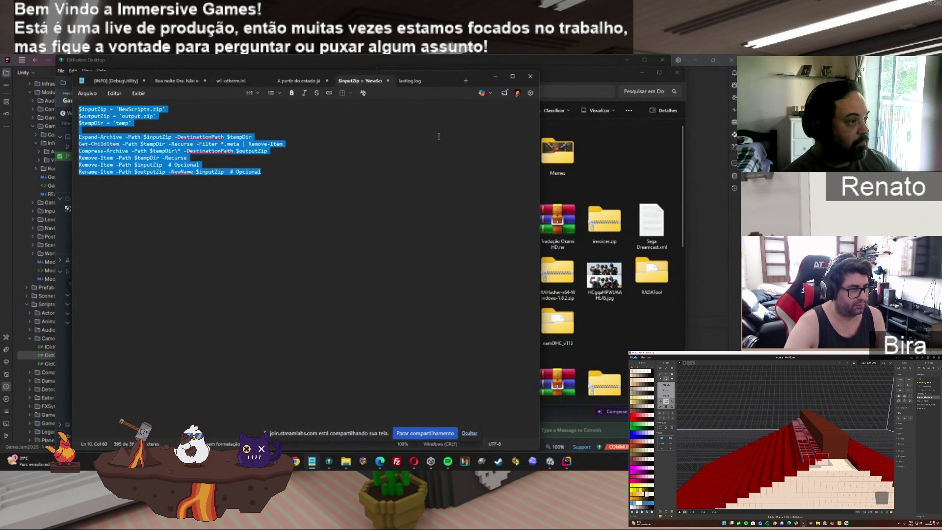
{"action": "left_click", "coordinate": [494, 77]}
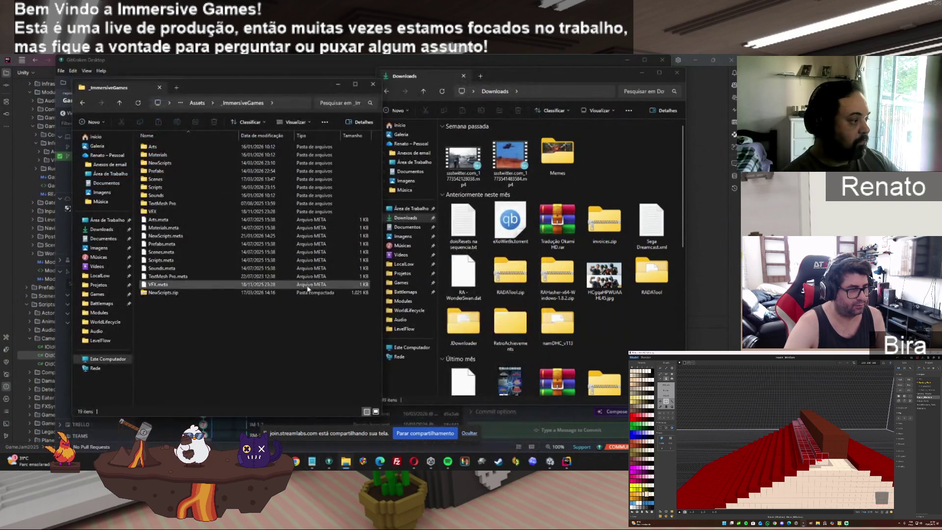
{"action": "right_click", "coordinate": [179, 332]}
Run the pasted cleanup script in a PowerShell window at _ImmersiveGames, producing output.zip.
{"action": "left_click", "coordinate": [225, 290]}
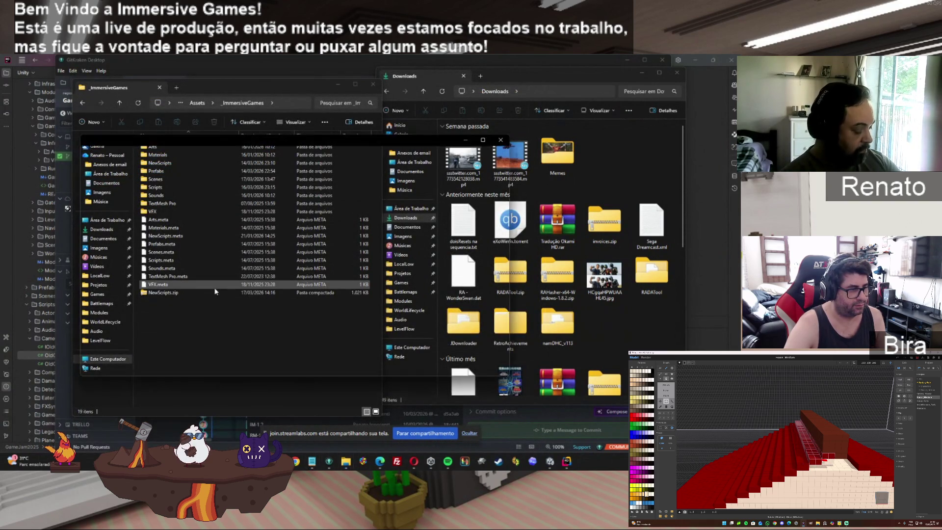
{"action": "key", "text": "ctrl+v"}
{"action": "left_click", "coordinate": [251, 314]}
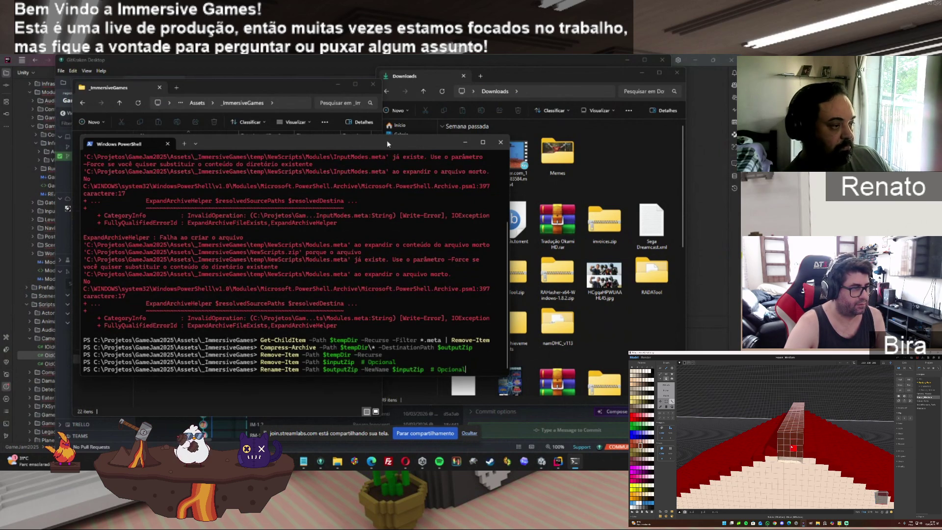
{"action": "left_click", "coordinate": [500, 142]}
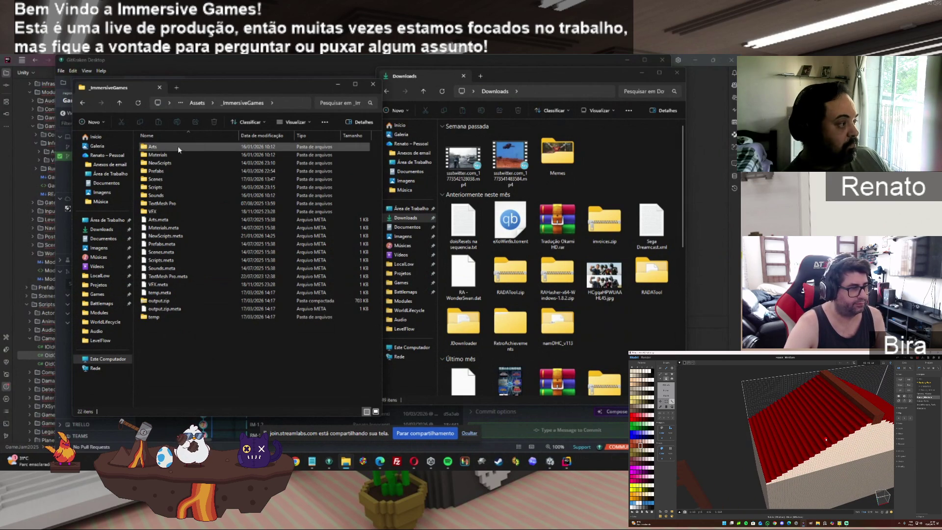
Navigate the left Explorer window into NewScripts > Docs > ADRs.
{"action": "double_click", "coordinate": [160, 162]}
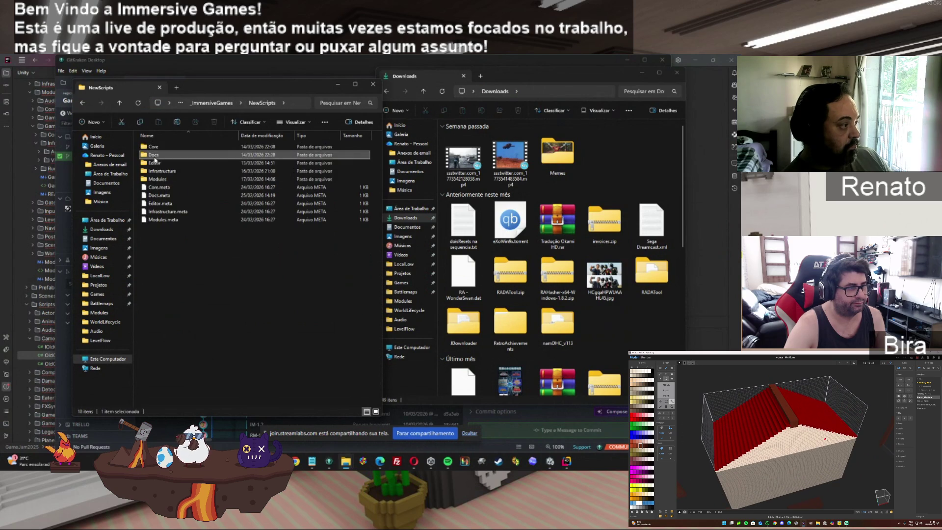
{"action": "double_click", "coordinate": [156, 155]}
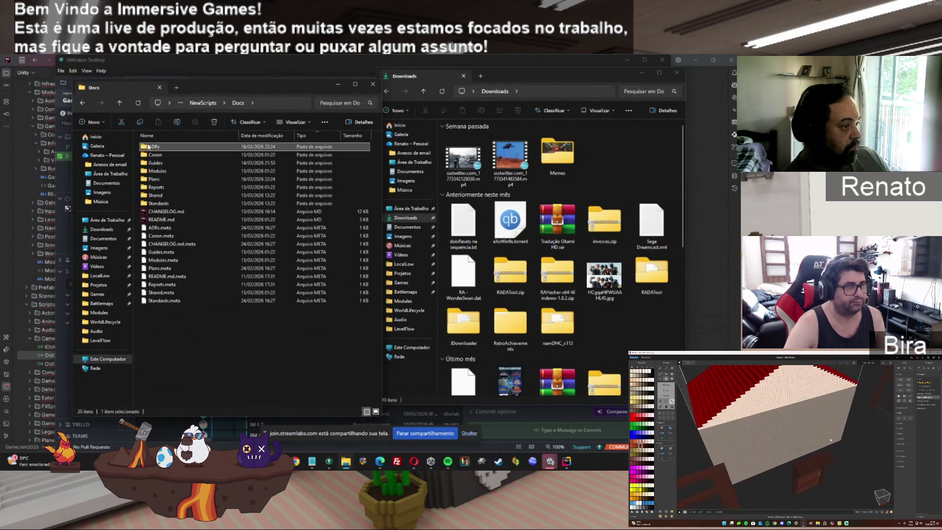
{"action": "double_click", "coordinate": [152, 146]}
{"action": "left_click", "coordinate": [621, 172]}
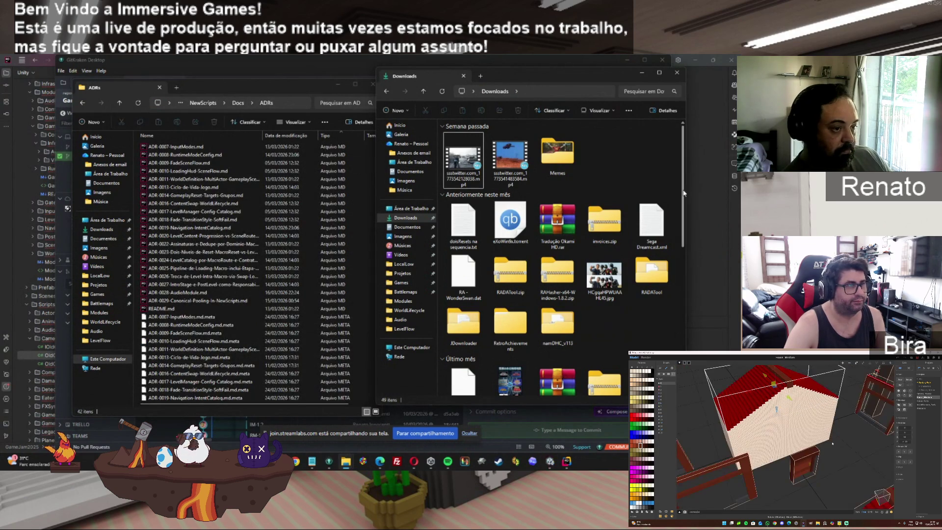
Inspect the unstaged output.zip, output.zip.meta and temp.meta files under Assets, then minimize GitKraken.
{"action": "left_click", "coordinate": [641, 72]}
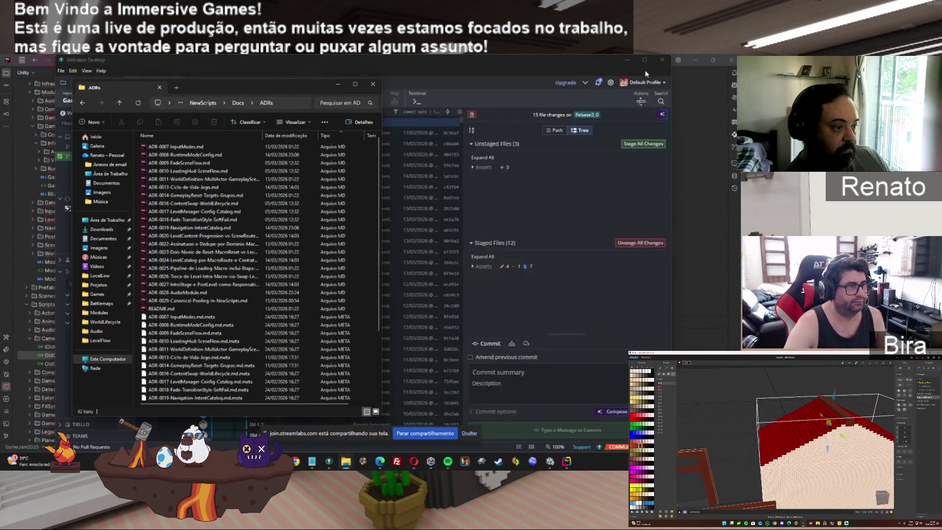
{"action": "left_click", "coordinate": [546, 66]}
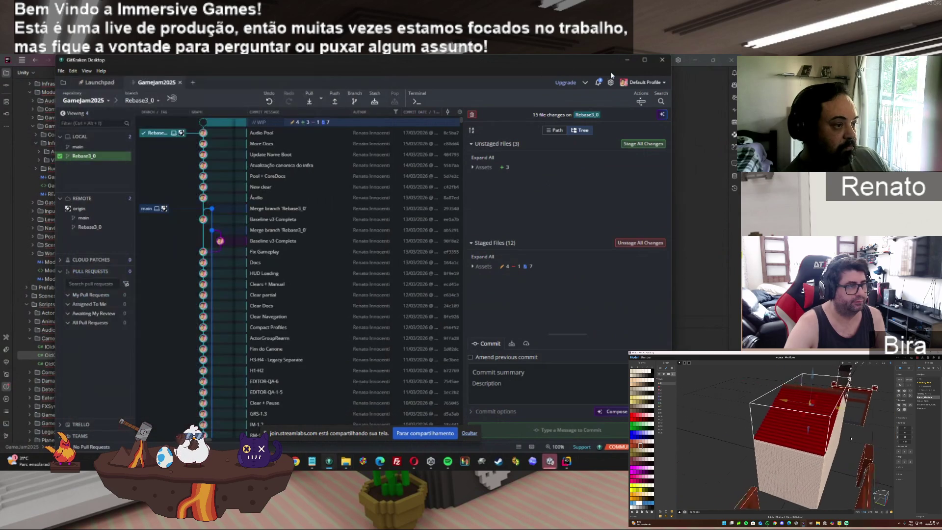
{"action": "left_click", "coordinate": [470, 168]}
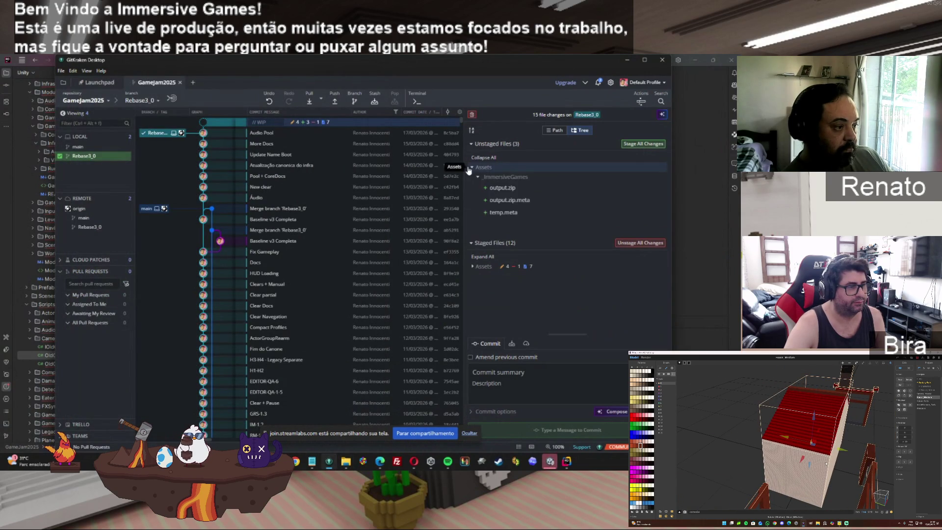
{"action": "left_click", "coordinate": [627, 60]}
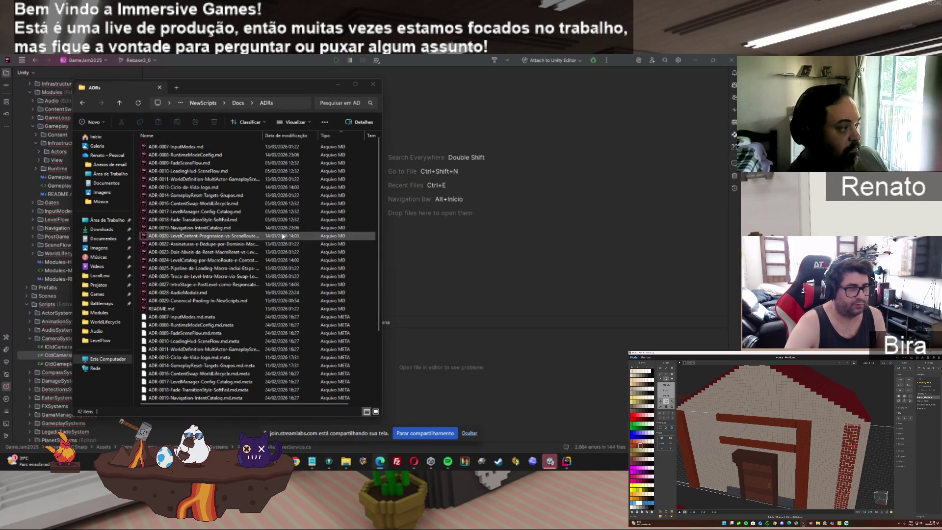
Open ADR-0028-AudioModule.updated.md from the Downloads folder in Rider.
{"action": "mouse_move", "coordinate": [345, 461]}
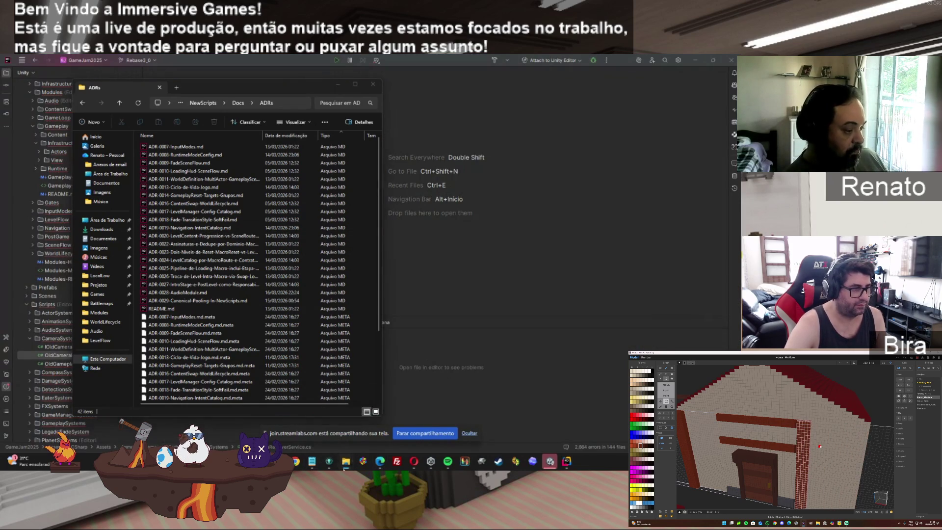
{"action": "left_click", "coordinate": [324, 417]}
{"action": "left_click", "coordinate": [480, 151]}
{"action": "double_click", "coordinate": [480, 151]}
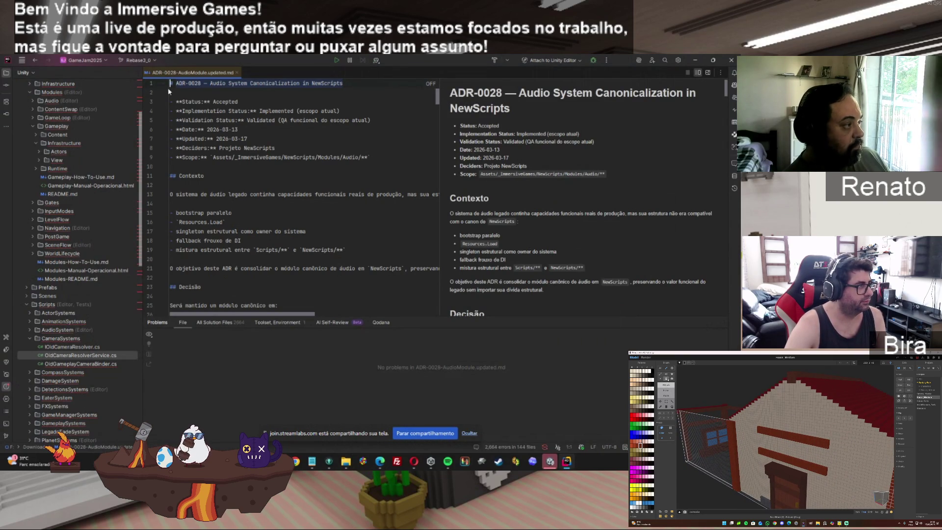
Place the cursor at the end of the Validation Status line, scroll down, then switch to Unity.
{"action": "left_click", "coordinate": [373, 120]}
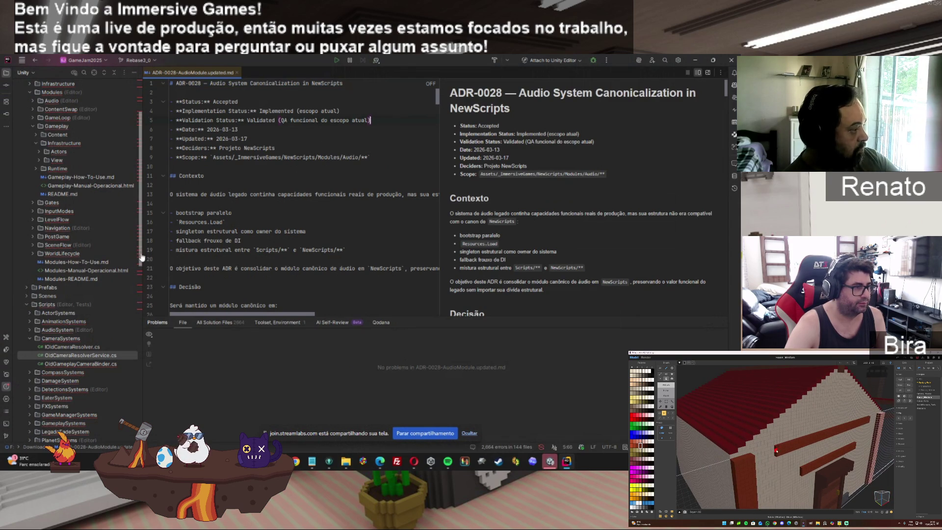
{"action": "scroll", "coordinate": [127, 275], "scroll_direction": "down", "scroll_amount": 3}
{"action": "left_click", "coordinate": [549, 461]}
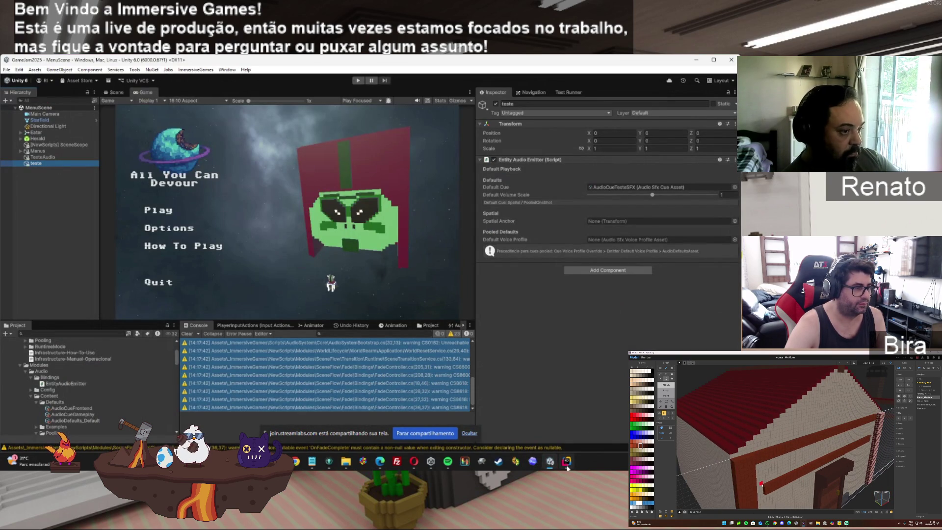
Return to the ADR-0028 document in Rider and dismiss the solution-wide analysis popup.
{"action": "mouse_move", "coordinate": [566, 467]}
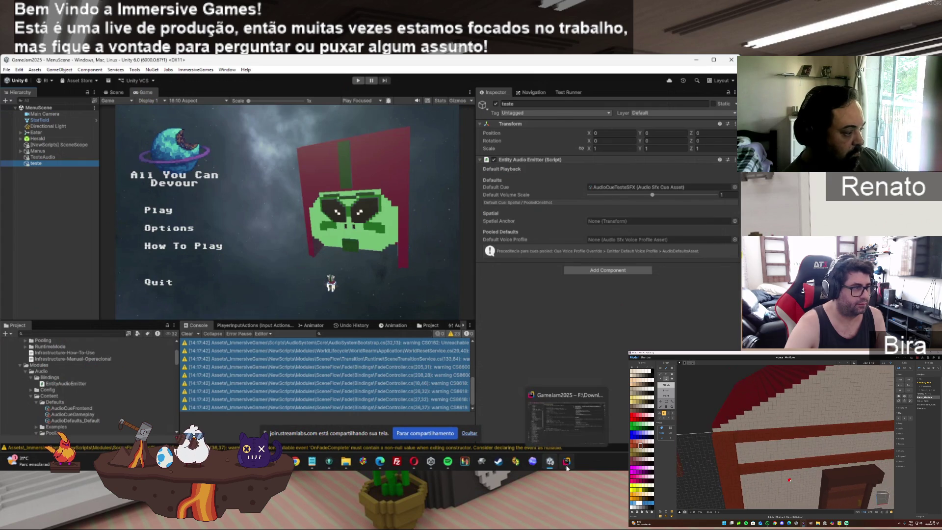
{"action": "left_click", "coordinate": [566, 464]}
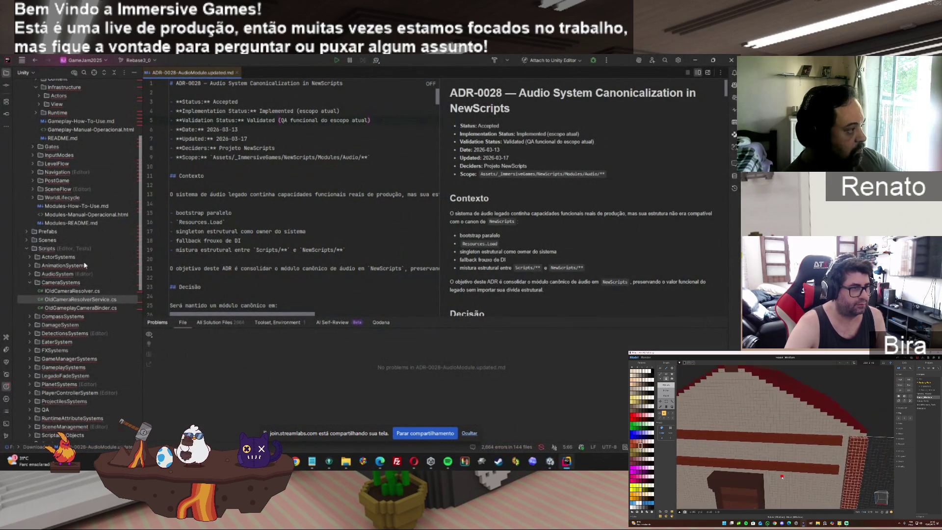
{"action": "left_click_drag", "start_coordinate": [137, 195], "coordinate": [138, 121]}
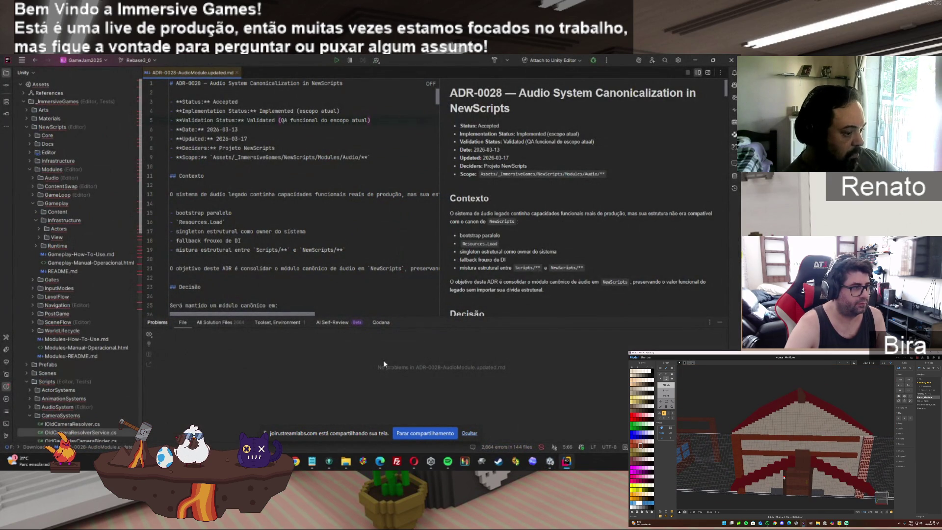
{"action": "left_click", "coordinate": [542, 447]}
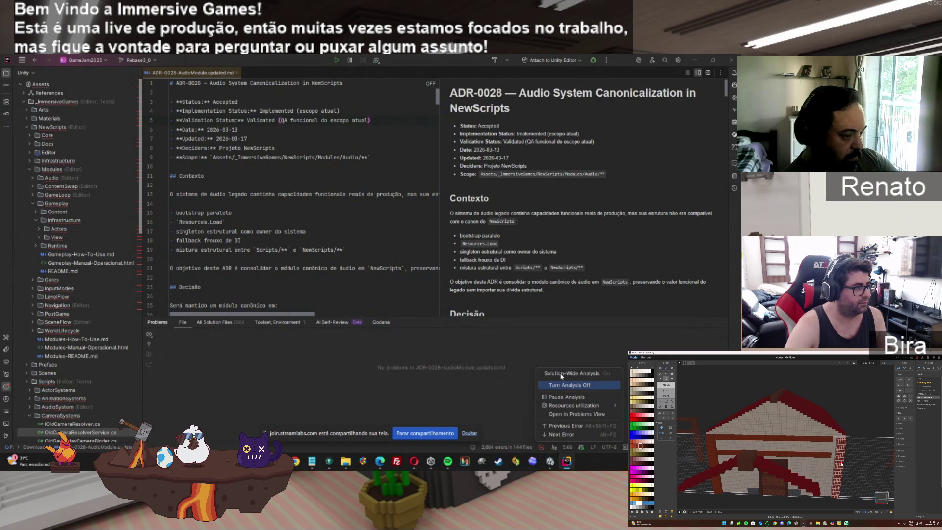
{"action": "left_click", "coordinate": [348, 375]}
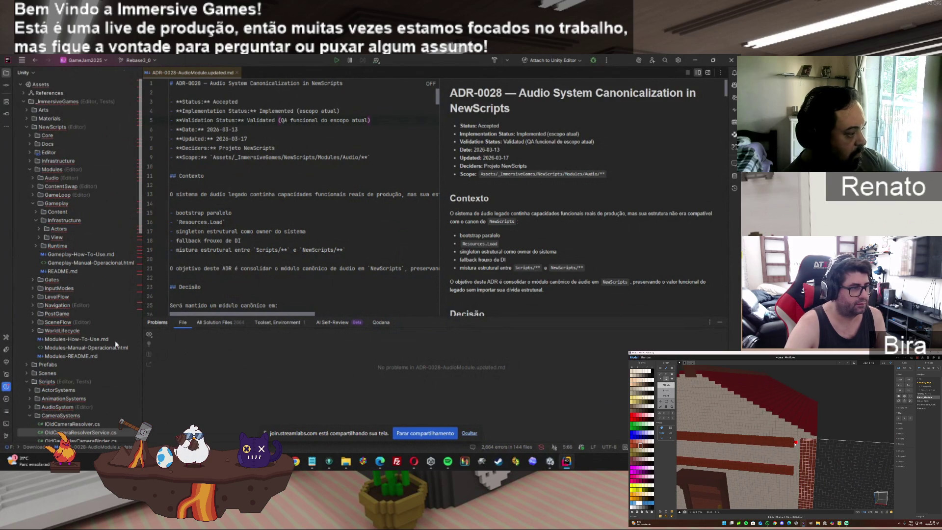
Expand WorldLifecycle > Hooks and open WorldLifecycleHookBase.cs.
{"action": "left_click", "coordinate": [61, 333]}
{"action": "left_click", "coordinate": [33, 330]}
{"action": "left_click", "coordinate": [37, 355]}
{"action": "double_click", "coordinate": [81, 381]}
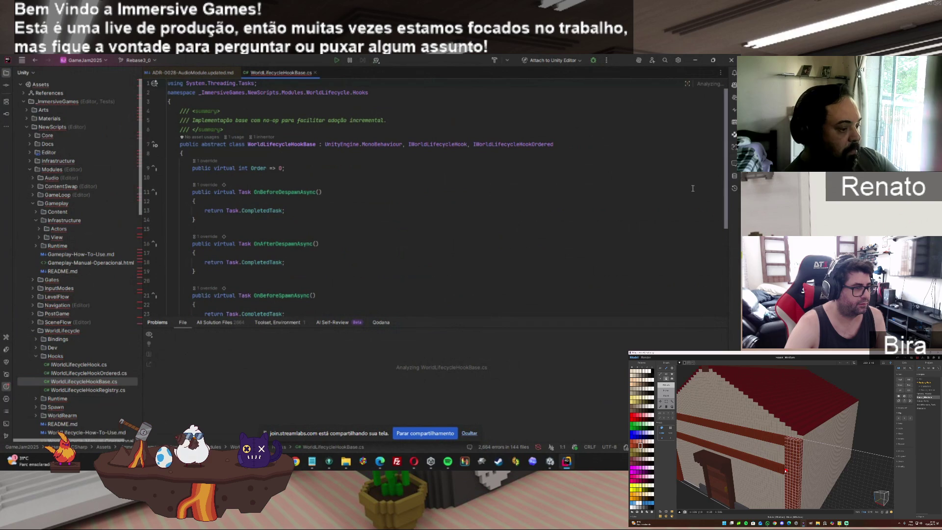
Bring the Unity editor forward, then bring up the Downloads folder window.
{"action": "left_click", "coordinate": [549, 461]}
{"action": "left_click", "coordinate": [519, 363]}
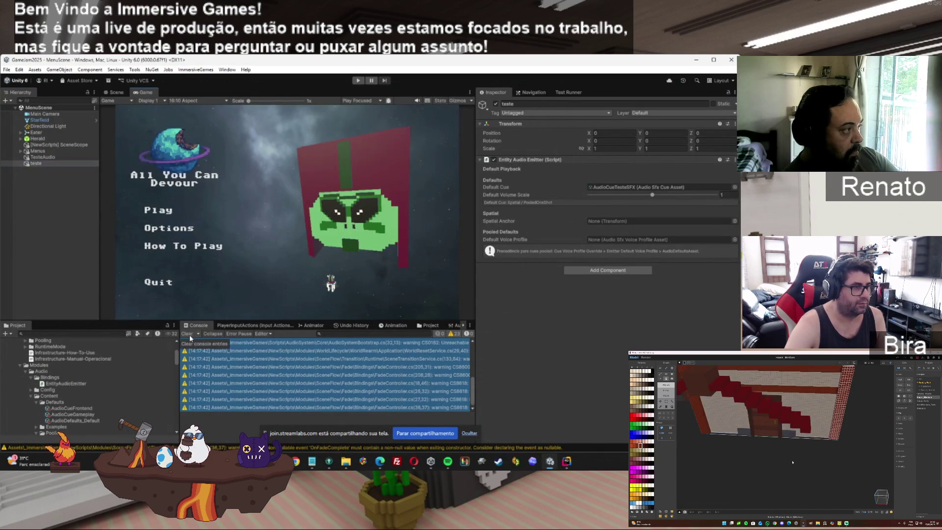
{"action": "left_click", "coordinate": [344, 464]}
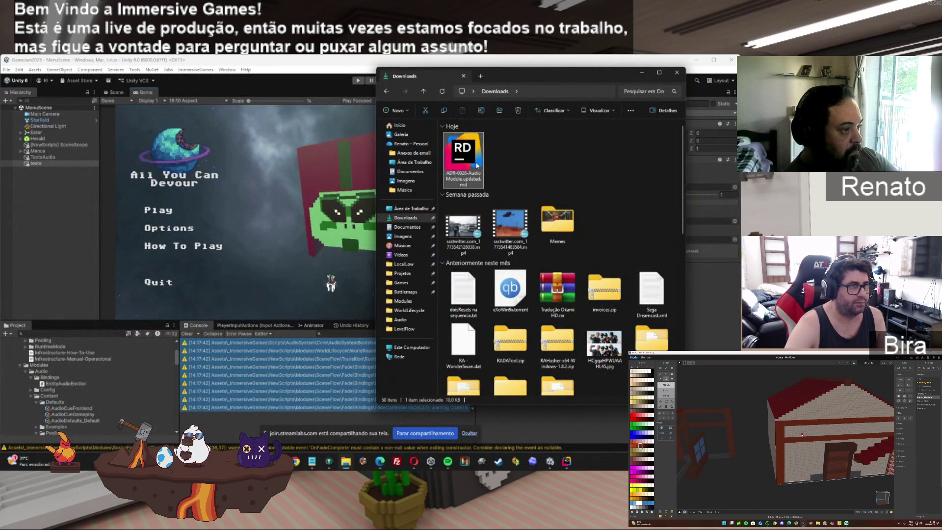
Overwrite ADR-0028-AudioModule.md with the full text of the .updated.md document, then close Rider.
{"action": "mouse_move", "coordinate": [339, 421]}
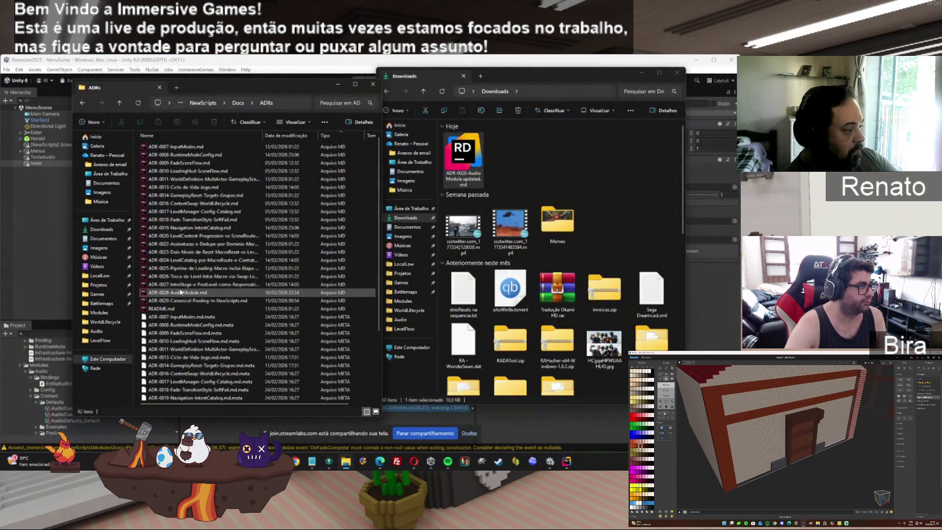
{"action": "left_click", "coordinate": [182, 292]}
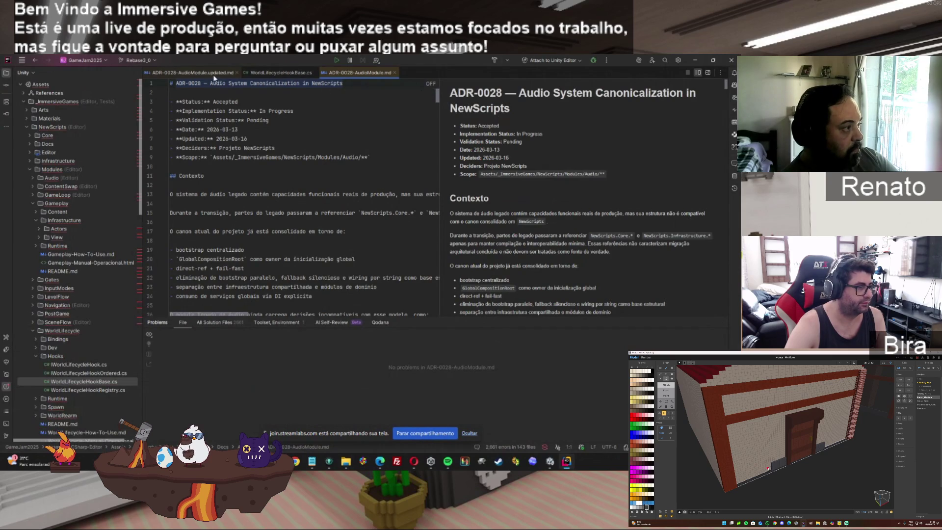
{"action": "left_click", "coordinate": [213, 74]}
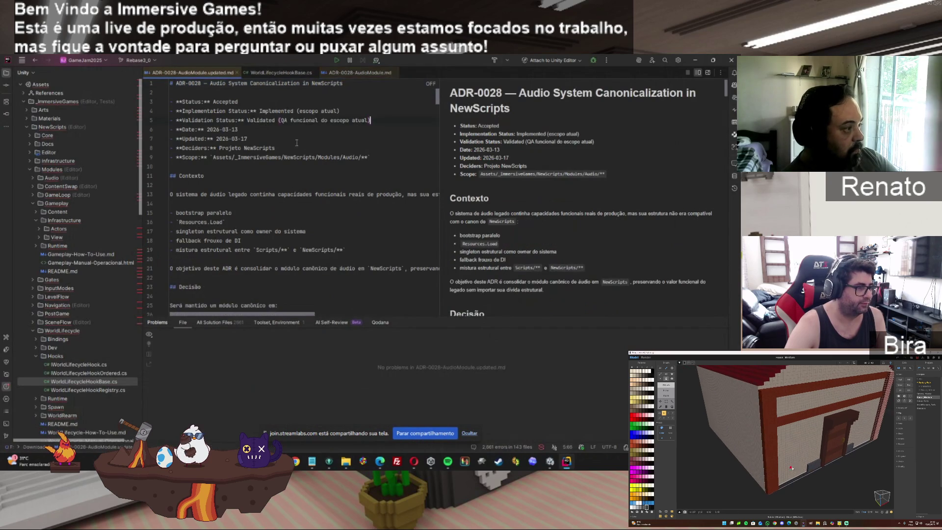
{"action": "key", "text": "ctrl+a"}
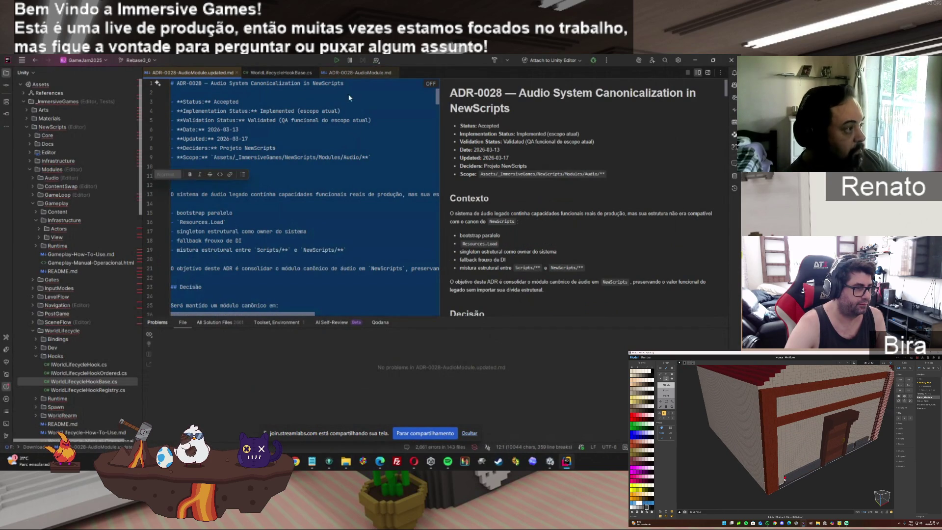
{"action": "left_click", "coordinate": [355, 73]}
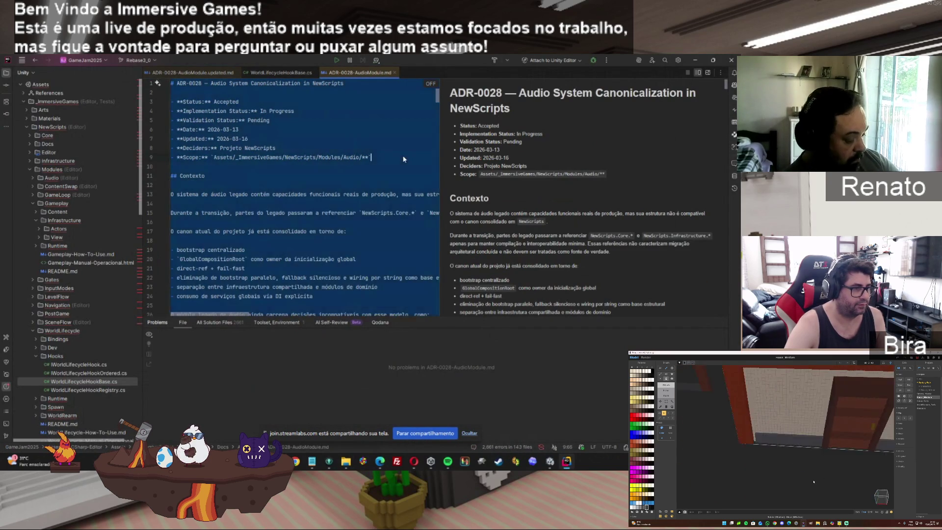
{"action": "key", "text": "ctrl+v"}
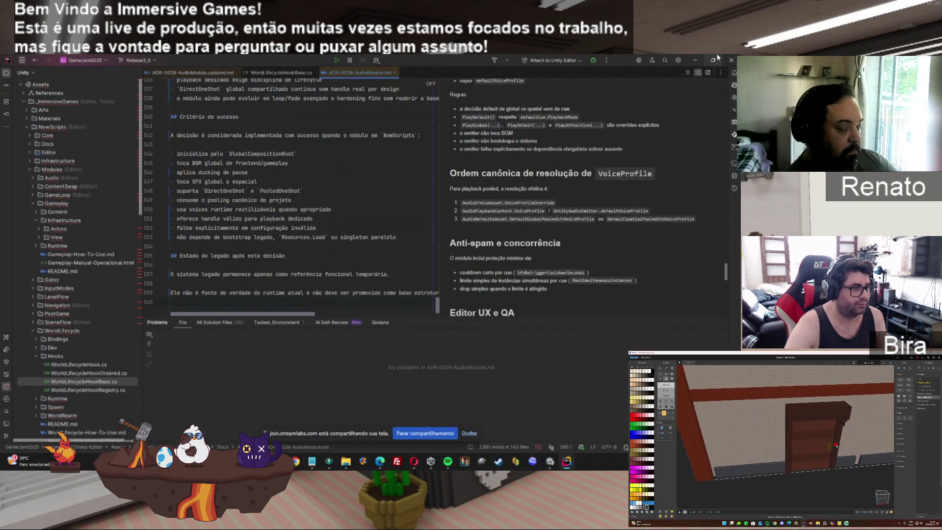
{"action": "left_click", "coordinate": [730, 60]}
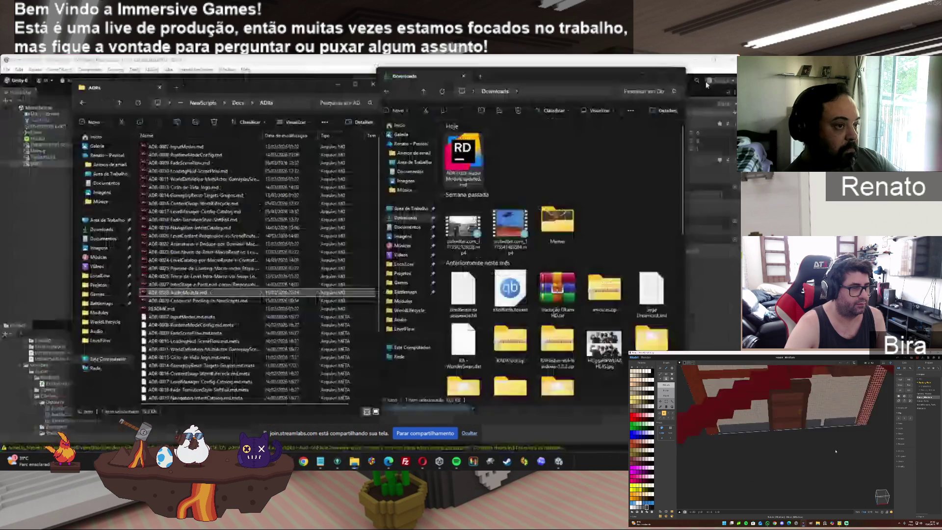
Select teste in Unity and run Play mode briefly to test its audio emitter.
{"action": "left_click", "coordinate": [558, 461]}
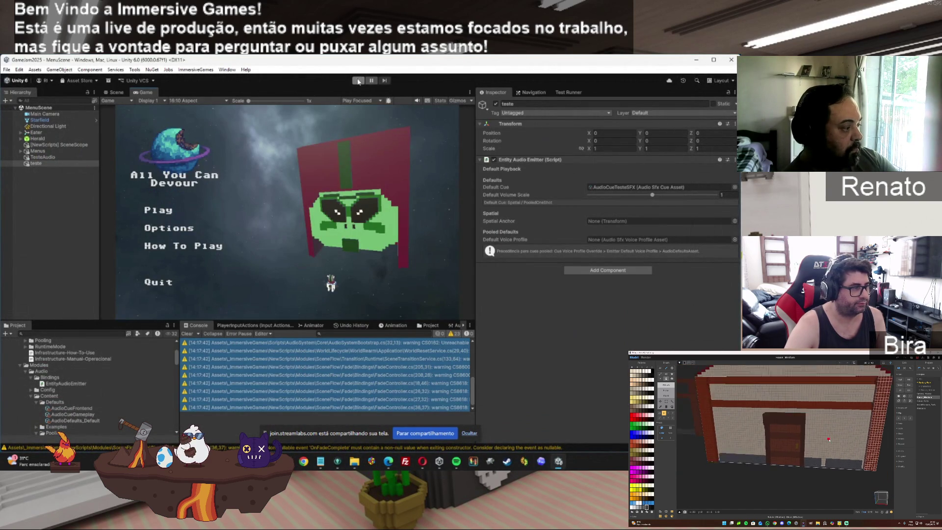
{"action": "left_click", "coordinate": [21, 164]}
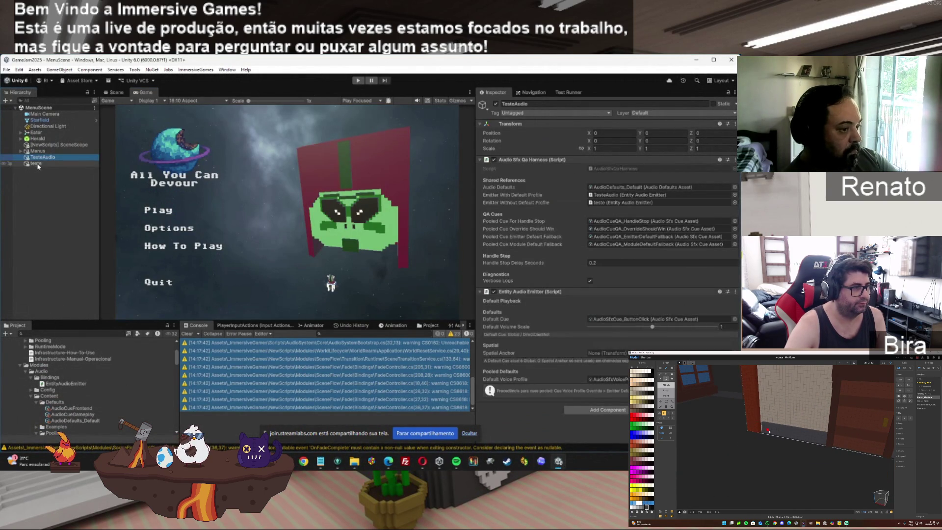
{"action": "left_click", "coordinate": [358, 81]}
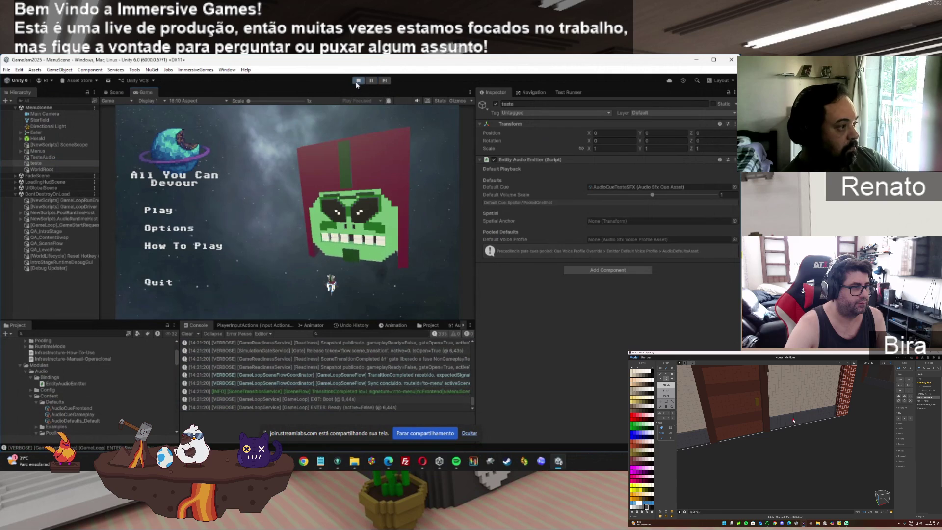
{"action": "left_click", "coordinate": [357, 81]}
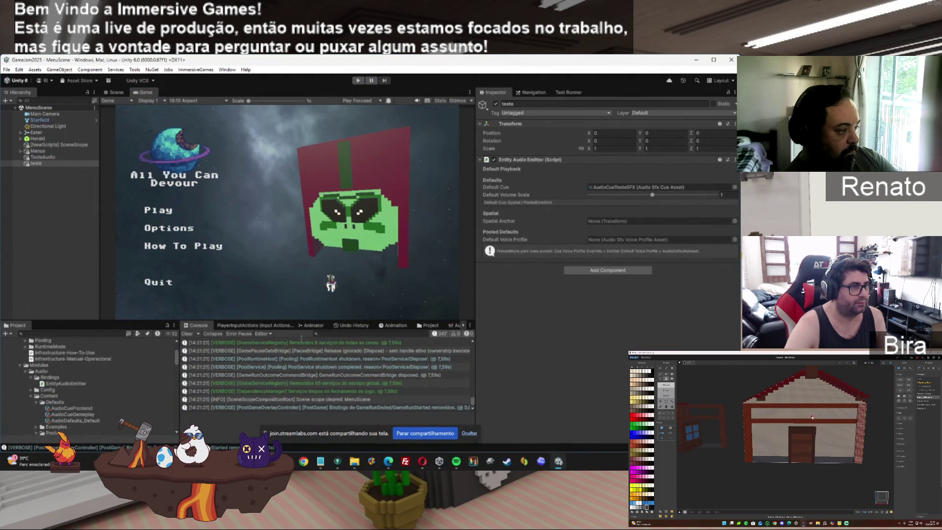
Open the EntityAudioEmitter script from the Project panel in Rider.
{"action": "left_click", "coordinate": [69, 383]}
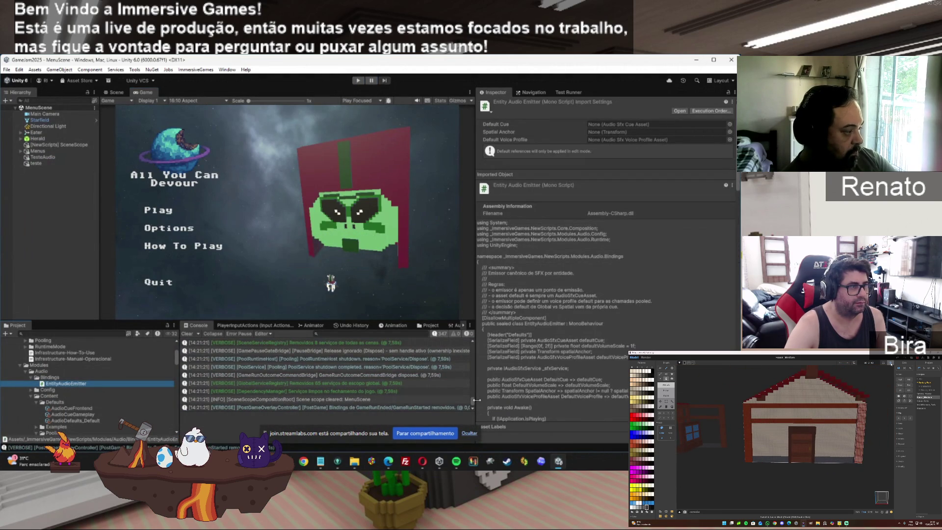
{"action": "mouse_move", "coordinate": [364, 467]}
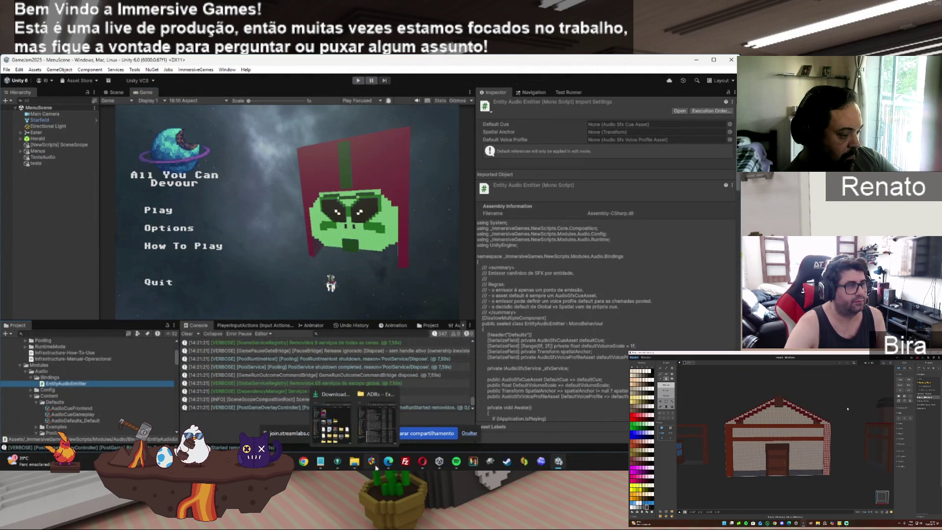
{"action": "left_click", "coordinate": [332, 421]}
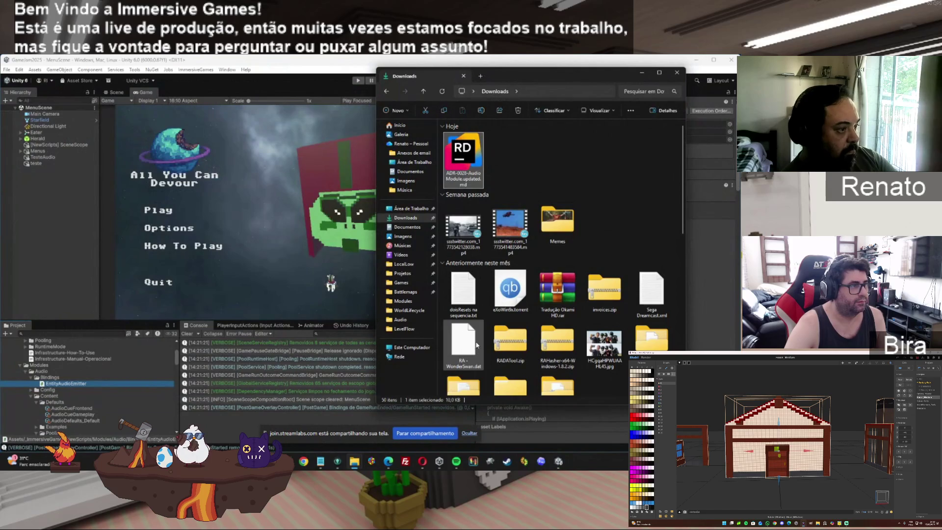
{"action": "mouse_move", "coordinate": [358, 467]}
{"action": "left_click", "coordinate": [388, 423]}
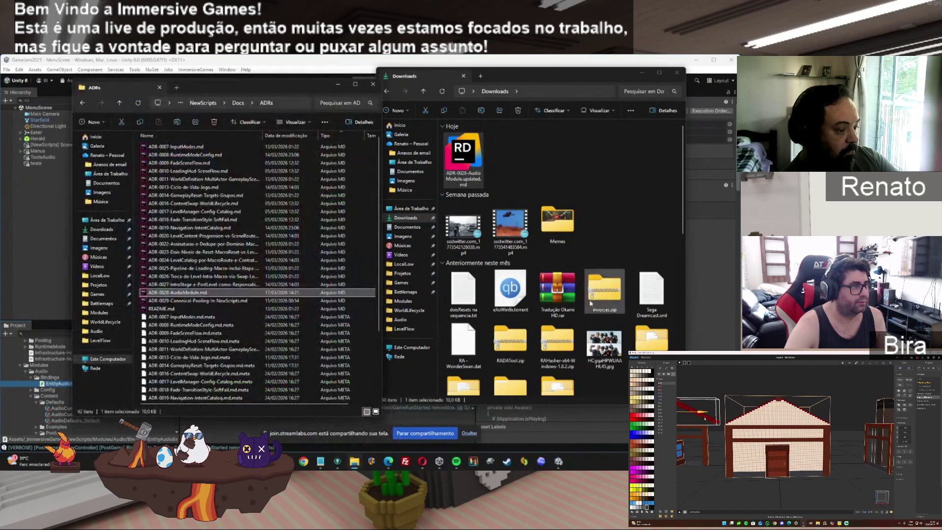
{"action": "mouse_move", "coordinate": [559, 464]}
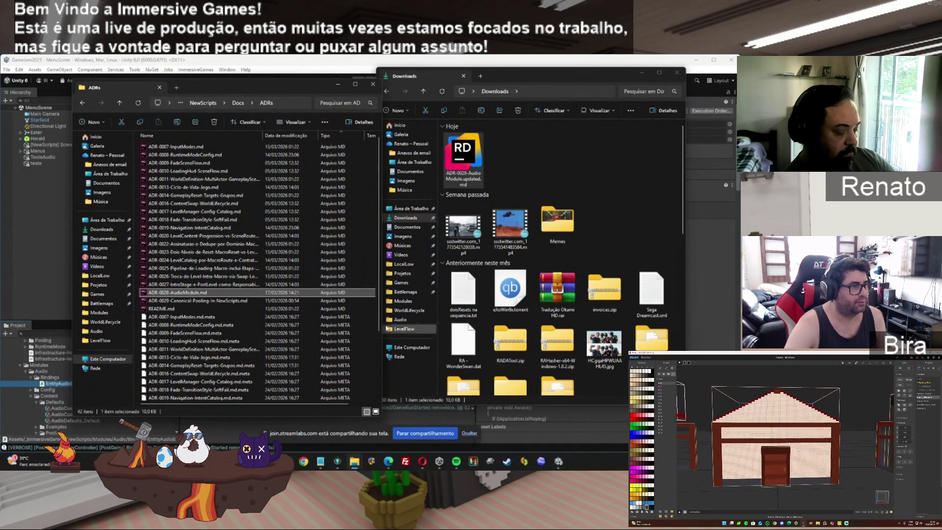
{"action": "left_click", "coordinate": [725, 231]}
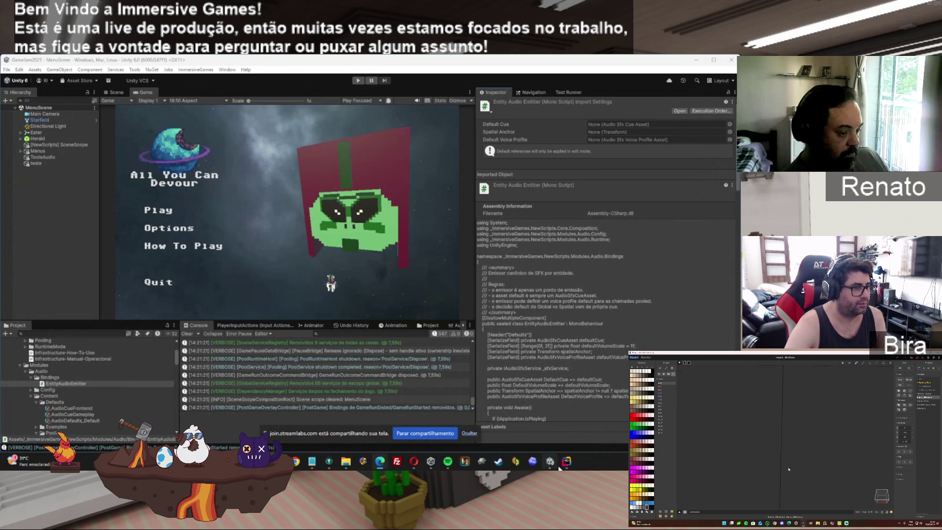
{"action": "left_click", "coordinate": [566, 462]}
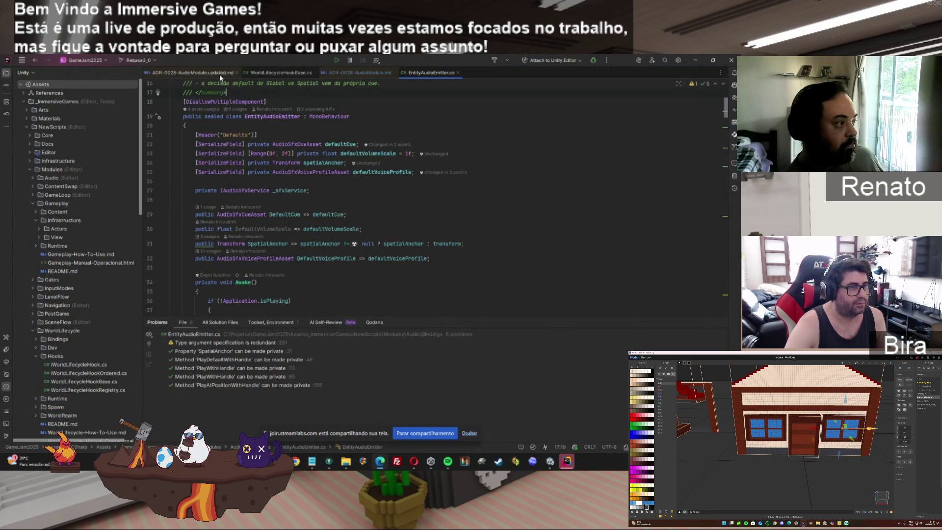
Show ADR-0028-AudioModule.md in Rider and scroll its preview to Critério de sucesso.
{"action": "left_click", "coordinate": [550, 461]}
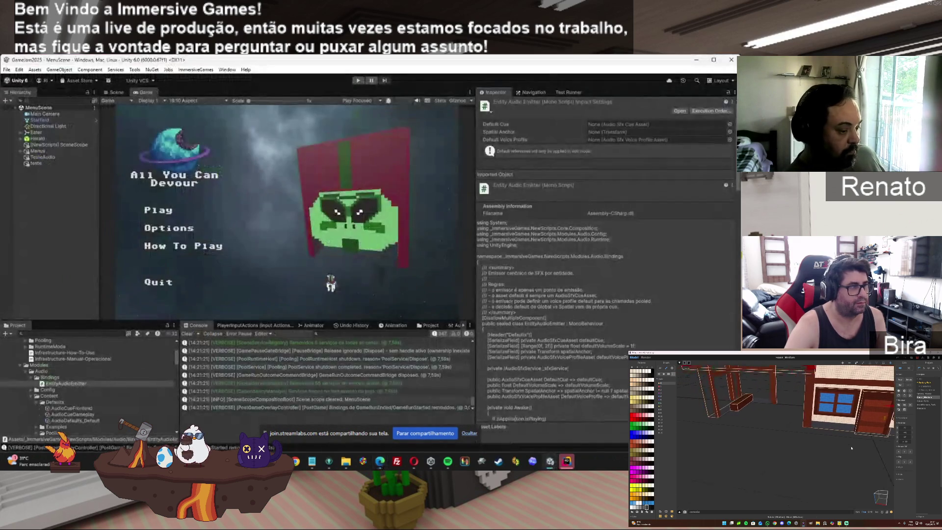
{"action": "left_click", "coordinate": [567, 461]}
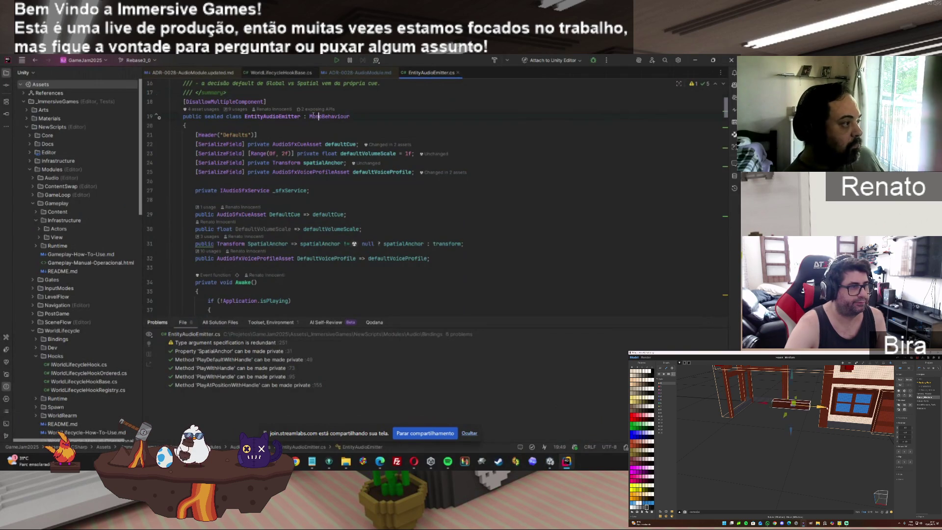
{"action": "left_click", "coordinate": [343, 72]}
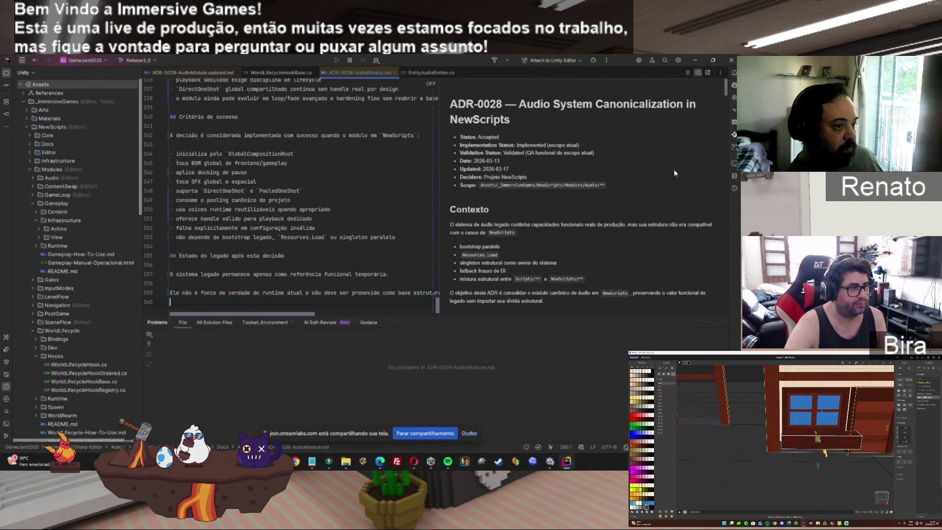
{"action": "left_click_drag", "start_coordinate": [728, 95], "coordinate": [727, 350]}
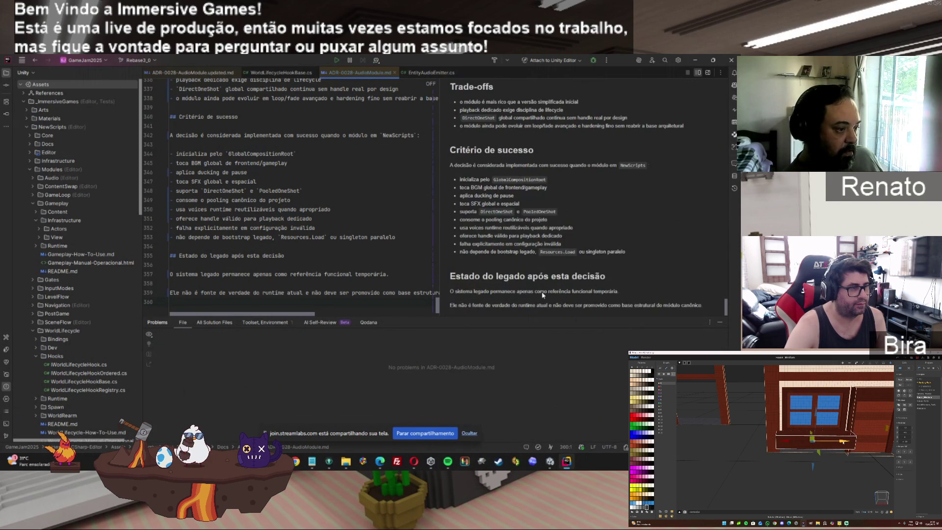
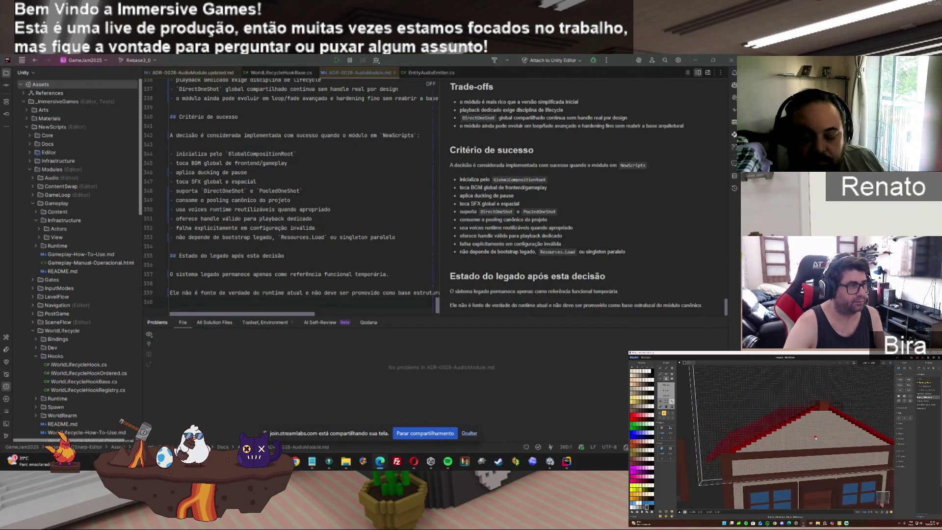
Remove the downloaded ADR-0028-AudioModule.updated.md file from the Downloads folder.
{"action": "mouse_move", "coordinate": [345, 461]}
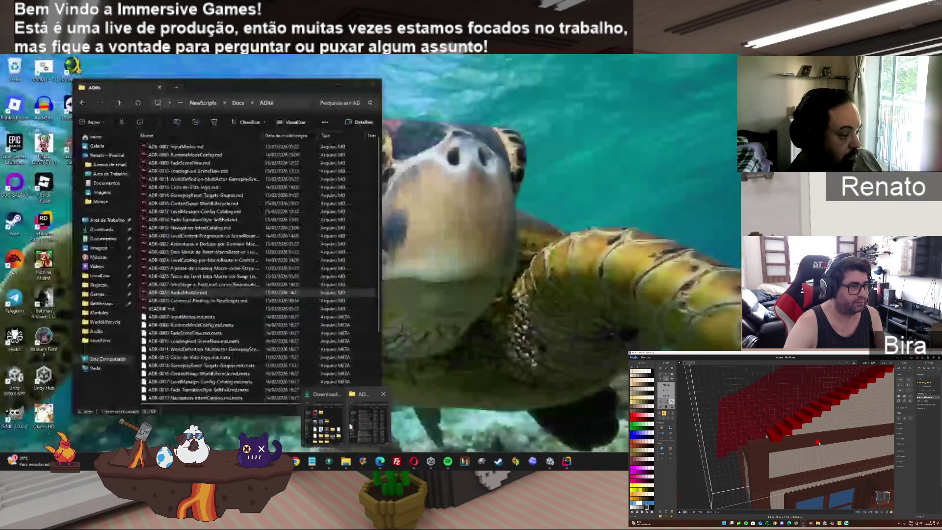
{"action": "left_click", "coordinate": [323, 422]}
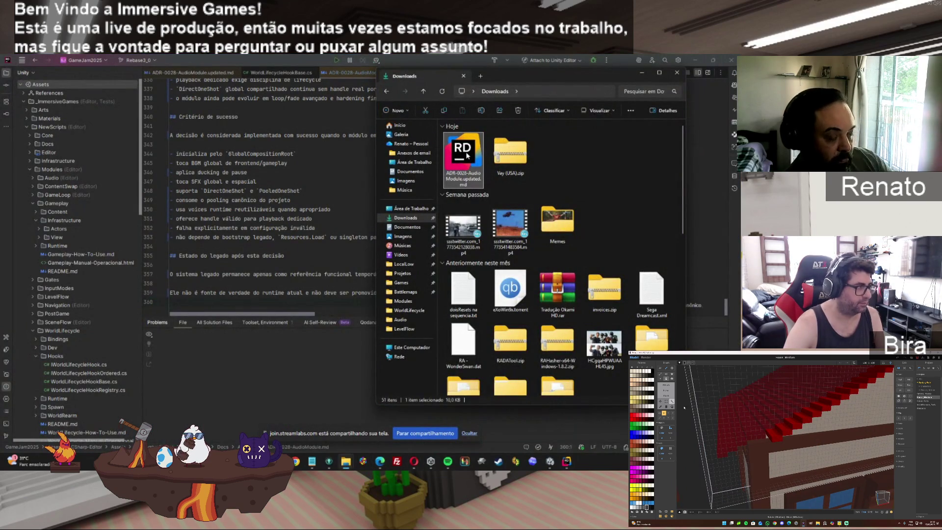
{"action": "key", "text": "Delete"}
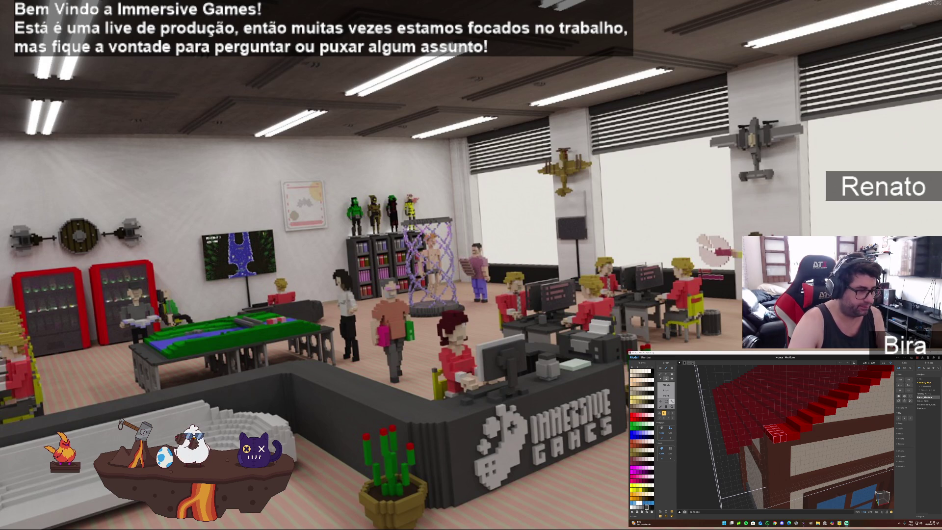
Bring the browser forward, maximize it and load the Google homepage.
{"action": "left_click", "coordinate": [785, 522]}
{"action": "left_click_drag", "start_coordinate": [853, 364], "coordinate": [833, 360]}
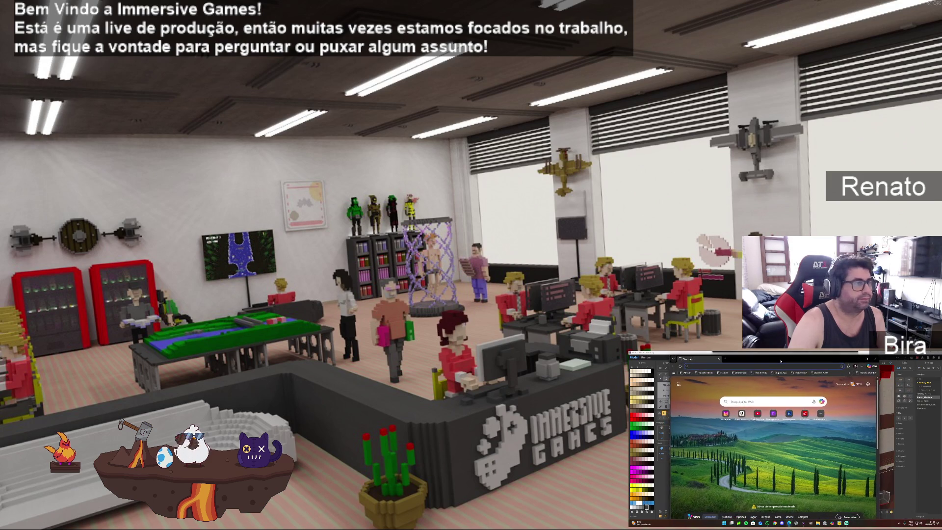
{"action": "double_click", "coordinate": [858, 358]}
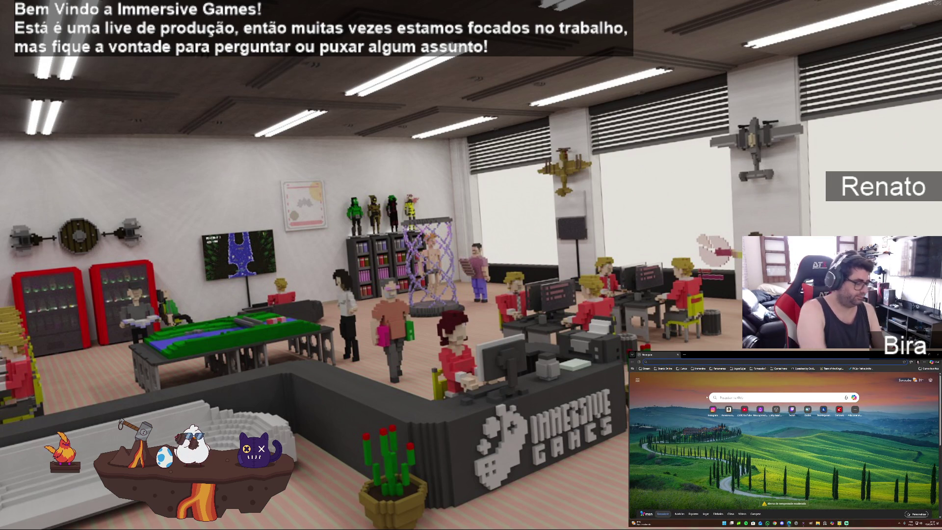
{"action": "type", "text": "www."}
{"action": "key", "text": "Return"}
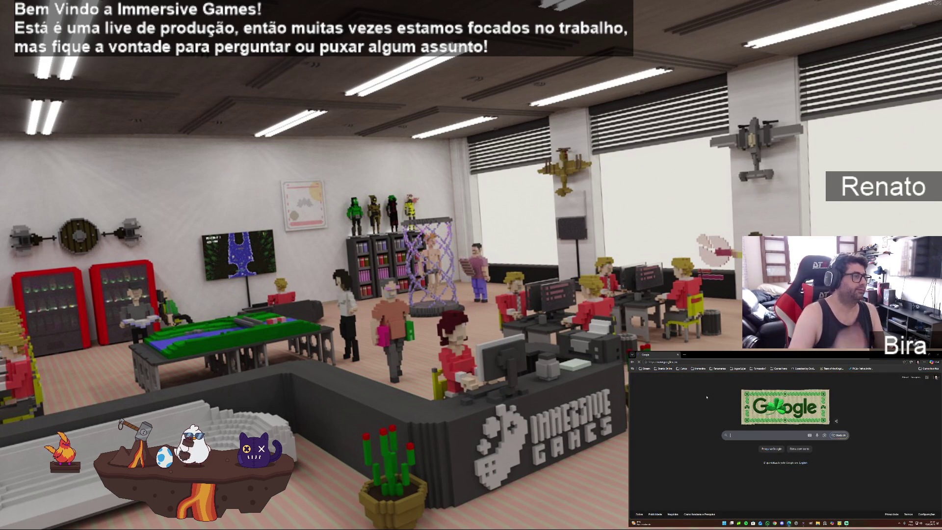
Search for 'autocad 2d byzantine church' and show the image results.
{"action": "type", "text": "called autocad 3d byzantine church"}
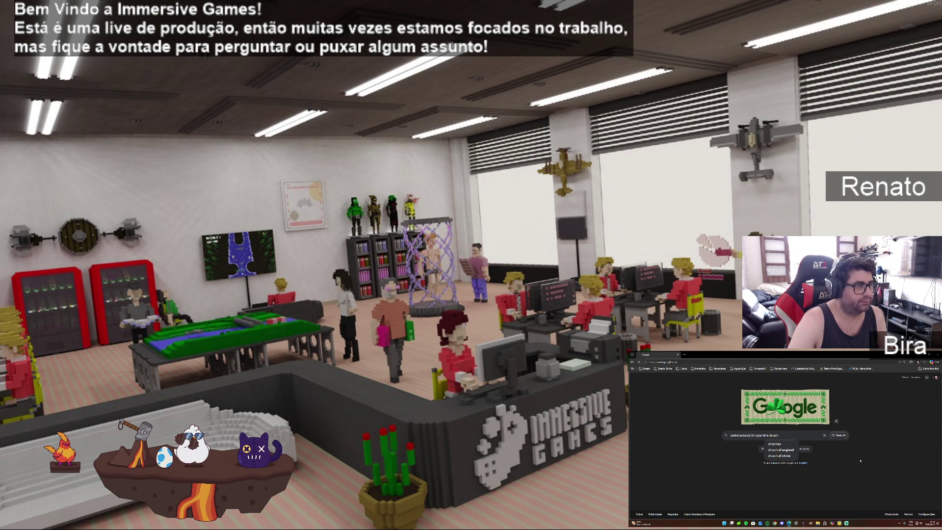
{"action": "key", "text": "Return"}
{"action": "left_click", "coordinate": [702, 392]}
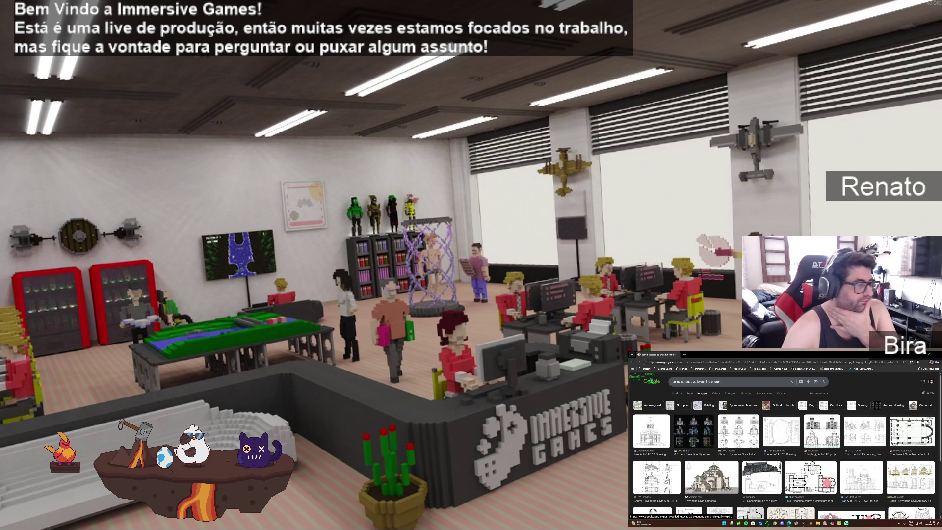
Preview the Byzantine Style Cathedral image and scroll through its preview panel.
{"action": "scroll", "coordinate": [734, 463], "scroll_direction": "down", "scroll_amount": 3}
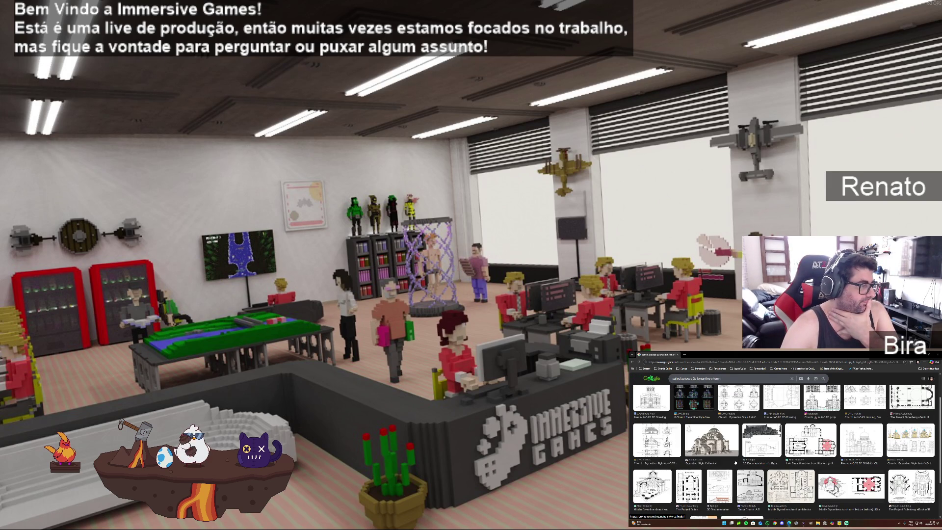
{"action": "left_click", "coordinate": [734, 462]}
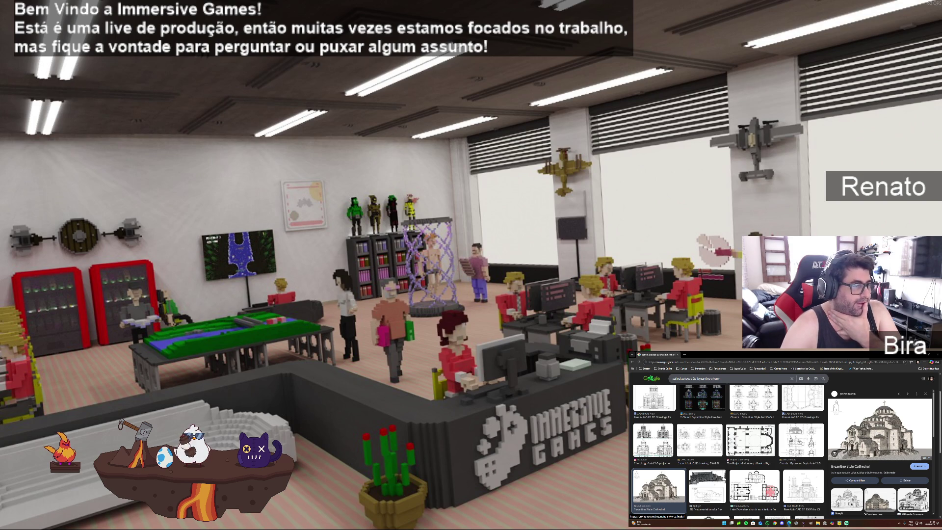
{"action": "scroll", "coordinate": [881, 451], "scroll_direction": "down", "scroll_amount": 3}
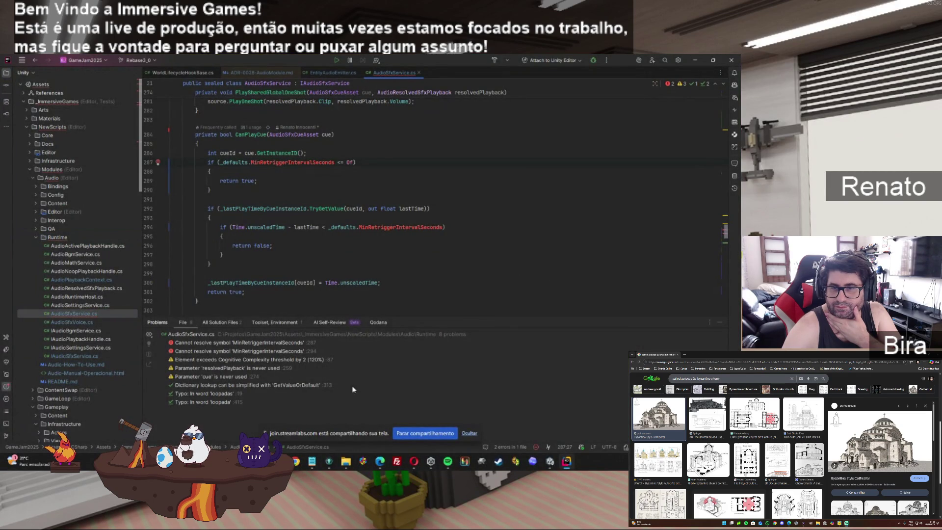
Select both MinRetriggerIntervalSeconds errors in Rider, then inspect the matching AudioSfxService error in Unity's console.
{"action": "left_click", "coordinate": [267, 344]}
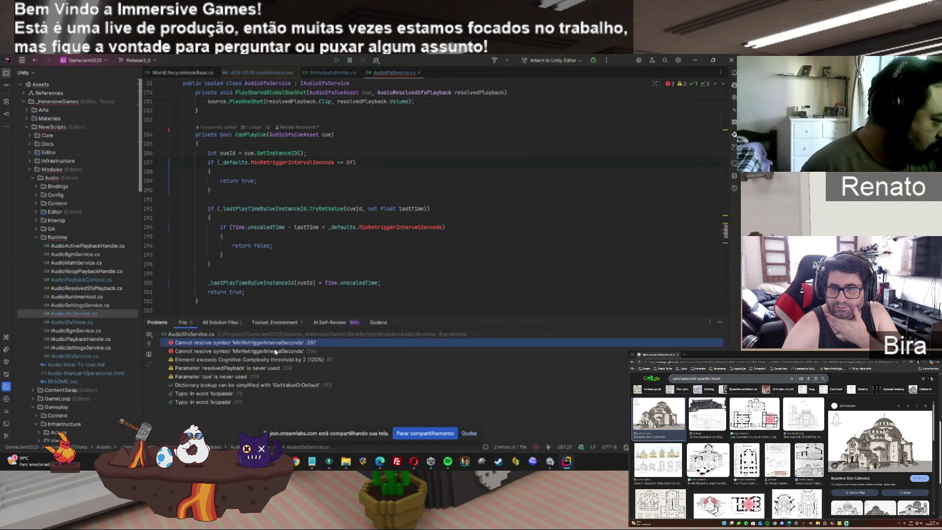
{"action": "left_click", "coordinate": [425, 353], "text": "shift"}
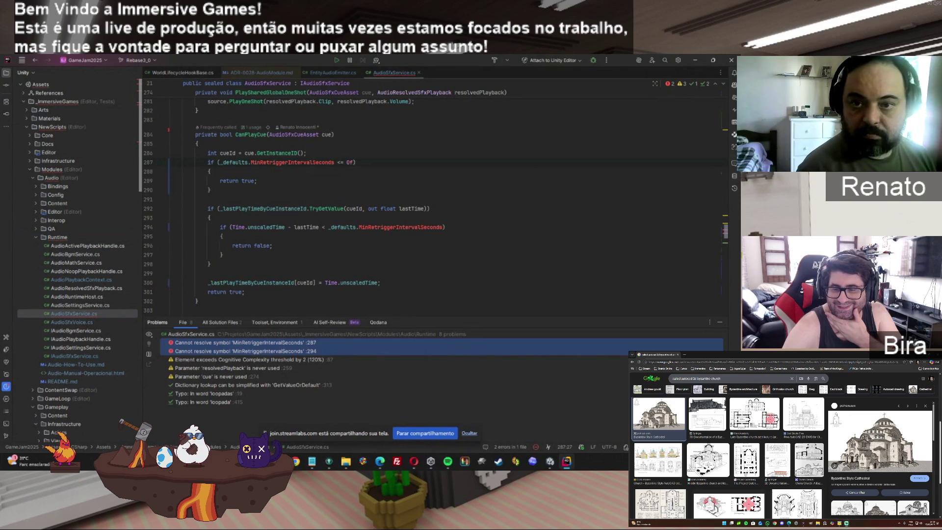
{"action": "key", "text": "alt+Tab"}
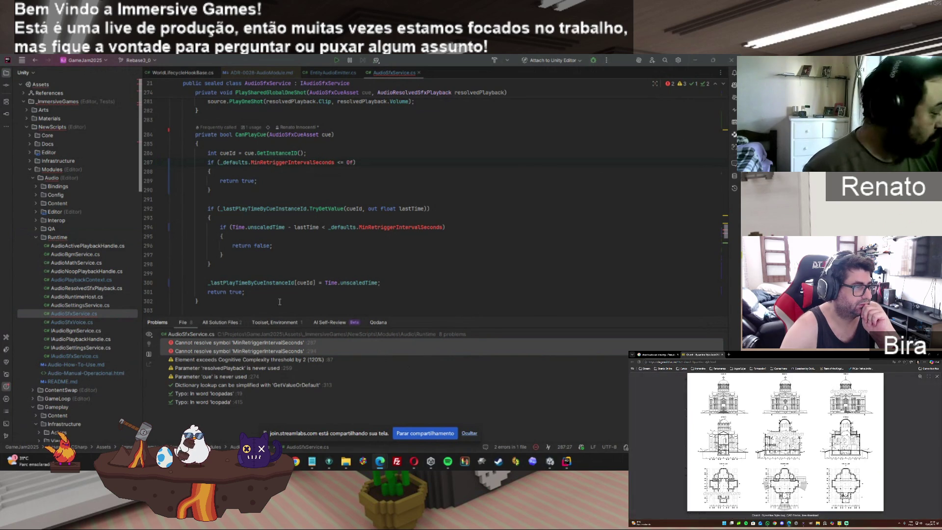
{"action": "left_click", "coordinate": [551, 460]}
{"action": "left_click", "coordinate": [357, 350]}
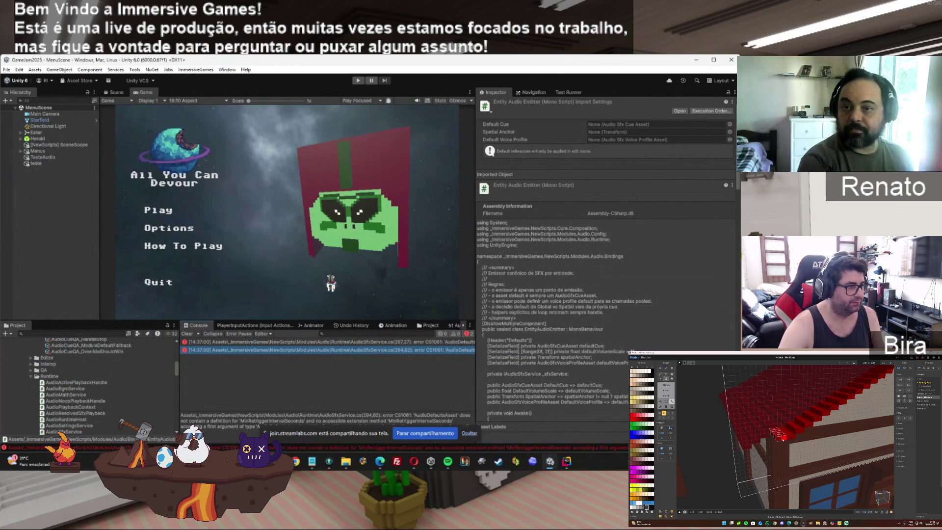
{"action": "key", "text": "alt+Tab"}
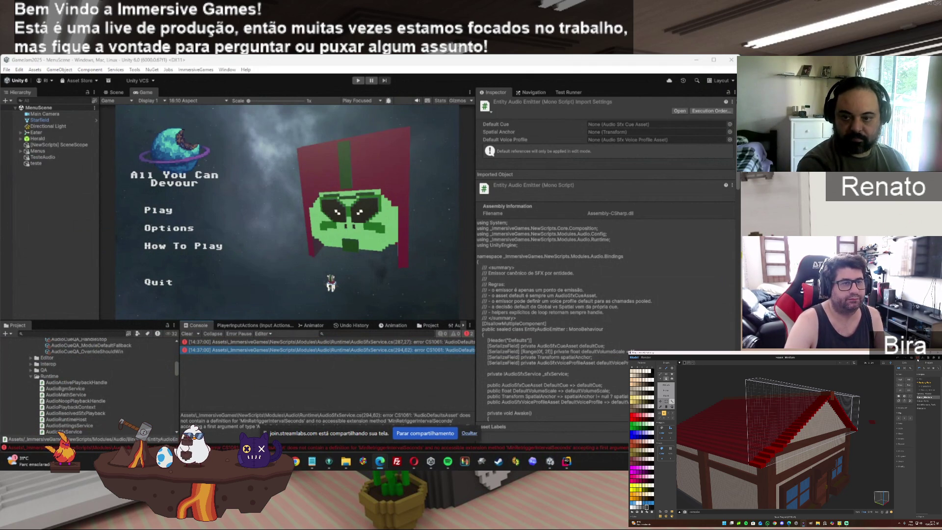
Frame the whole house in MagicaVoxel's world view and show it rendered with sky and grass.
{"action": "scroll", "coordinate": [867, 438], "scroll_direction": "up", "scroll_amount": 5}
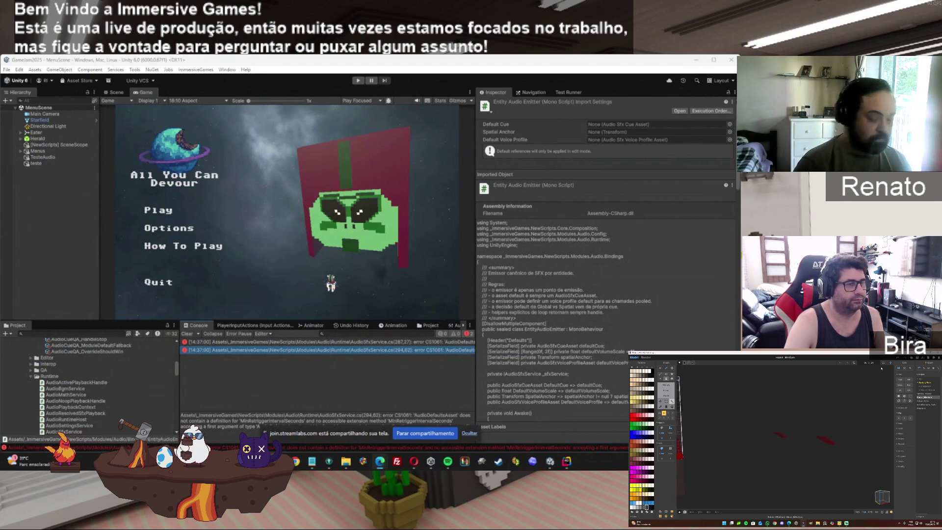
{"action": "left_click", "coordinate": [890, 363]}
{"action": "left_click_drag", "start_coordinate": [827, 439], "coordinate": [781, 435]}
{"action": "scroll", "coordinate": [784, 436], "scroll_direction": "up", "scroll_amount": 10}
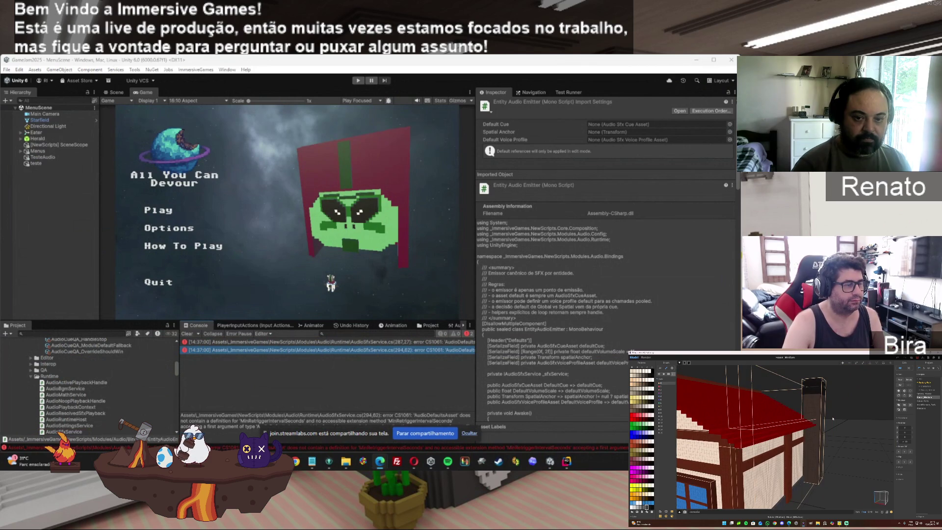
{"action": "left_click_drag", "start_coordinate": [832, 419], "coordinate": [829, 454]}
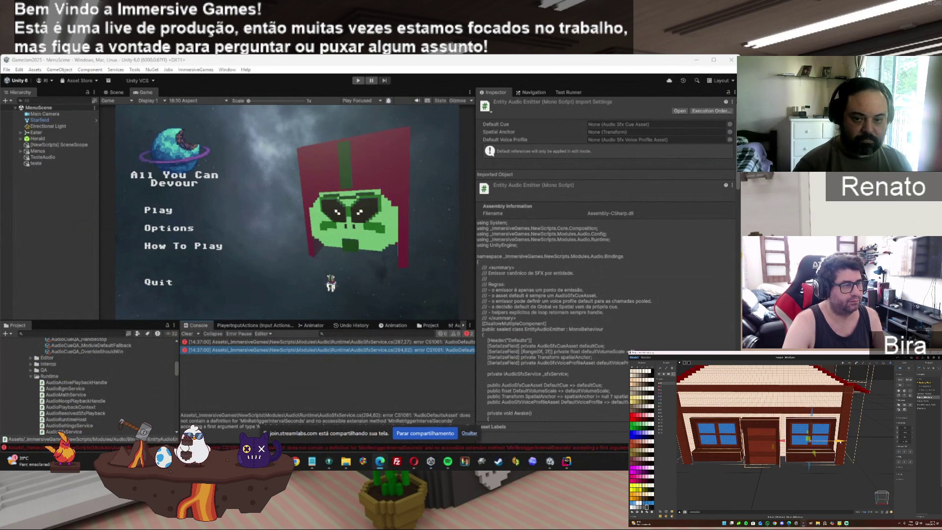
{"action": "mouse_move", "coordinate": [835, 441]}
{"action": "left_mouse_down"}
{"action": "mouse_move", "coordinate": [846, 441]}
{"action": "mouse_move", "coordinate": [820, 423]}
{"action": "mouse_move", "coordinate": [818, 452]}
{"action": "mouse_move", "coordinate": [843, 437]}
{"action": "left_mouse_up"}
{"action": "left_click", "coordinate": [822, 443]}
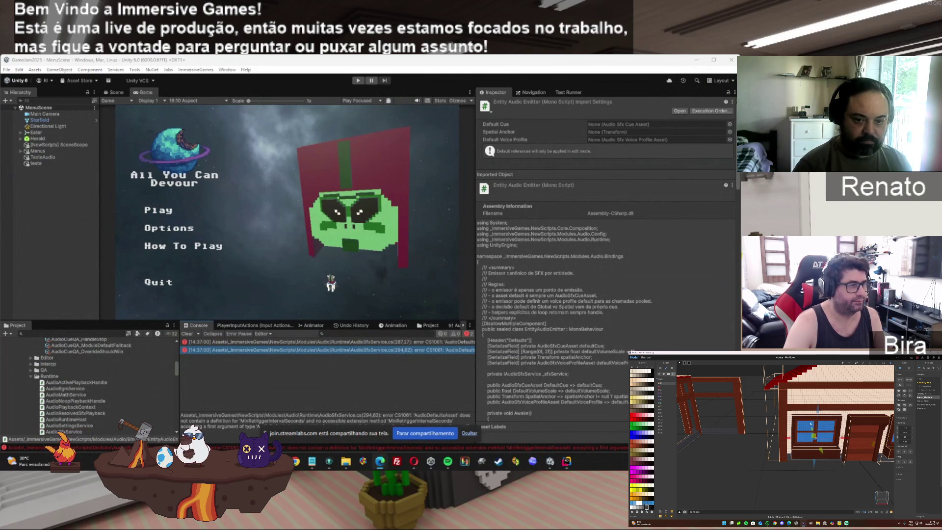
{"action": "scroll", "coordinate": [809, 424], "scroll_direction": "up", "scroll_amount": 5}
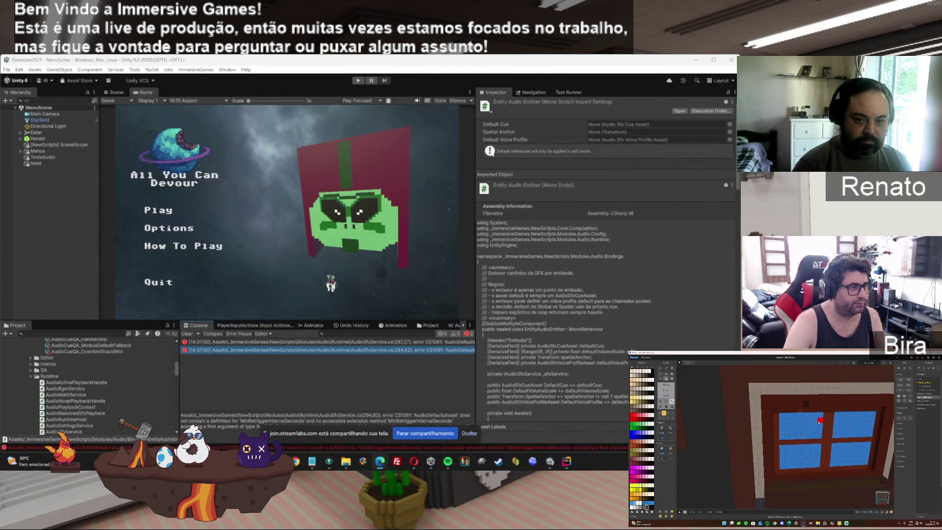
{"action": "scroll", "coordinate": [819, 421], "scroll_direction": "down", "scroll_amount": 1}
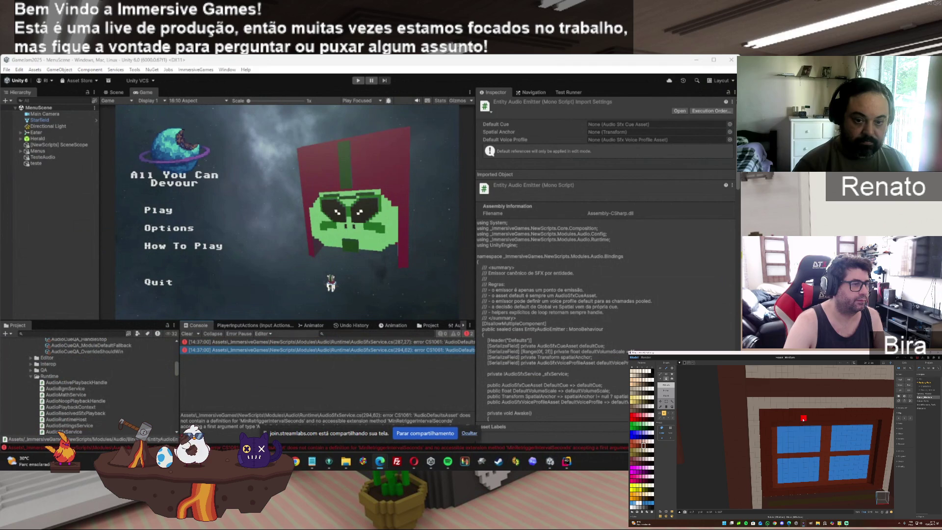
{"action": "left_click_drag", "start_coordinate": [848, 432], "coordinate": [750, 432]}
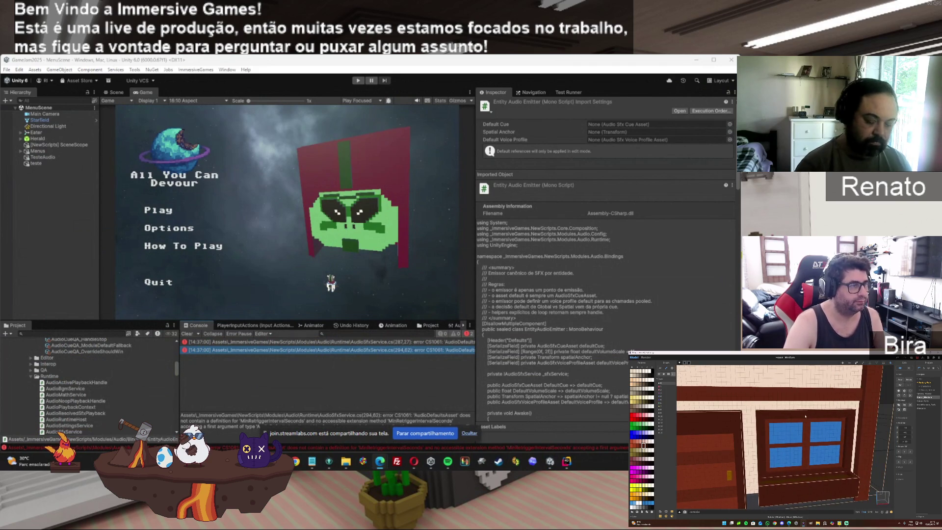
{"action": "left_click", "coordinate": [882, 364]}
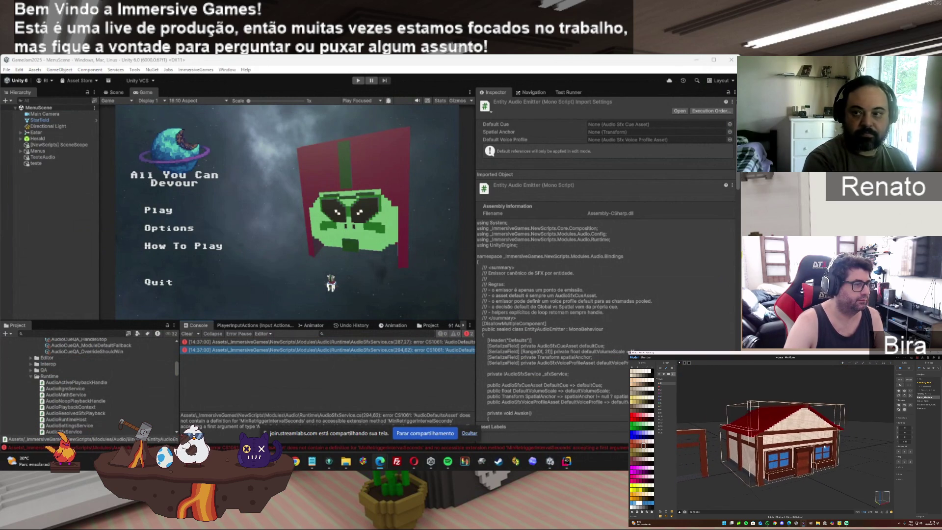
{"action": "left_click", "coordinate": [645, 357]}
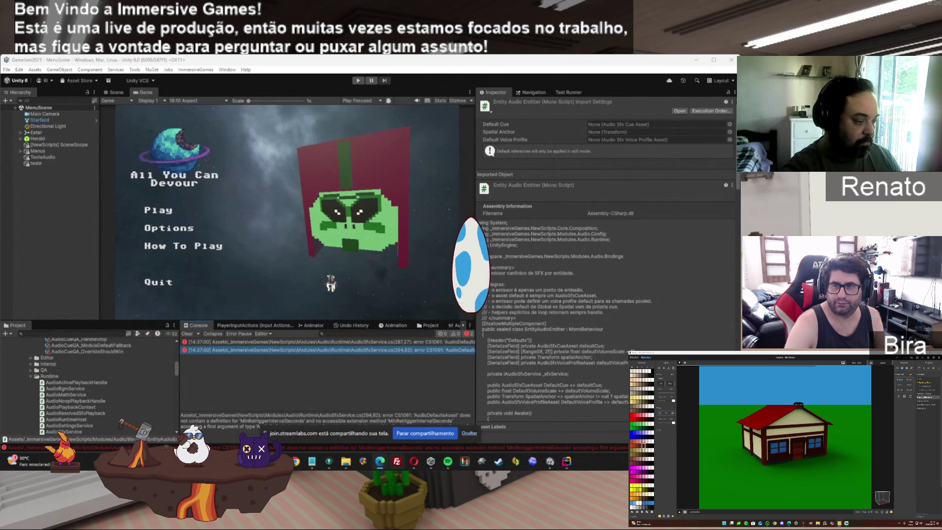
Open the Downloads folder in File Explorer over the Unity editor.
{"action": "left_click", "coordinate": [346, 461]}
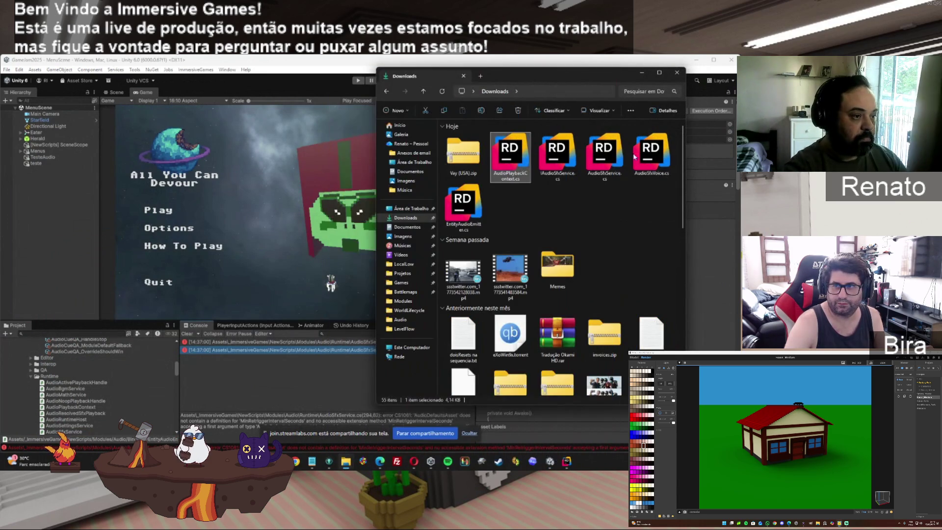
Delete the four downloaded audio scripts from Downloads and bring up the Runtime scripts folder.
{"action": "left_click", "coordinate": [652, 157], "text": "shift"}
{"action": "key", "text": "Delete"}
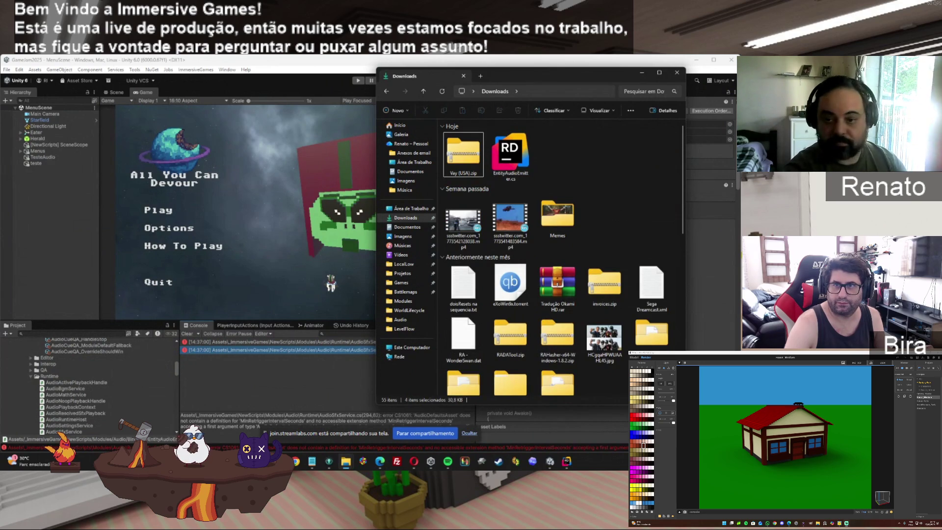
{"action": "key", "text": "alt+Tab"}
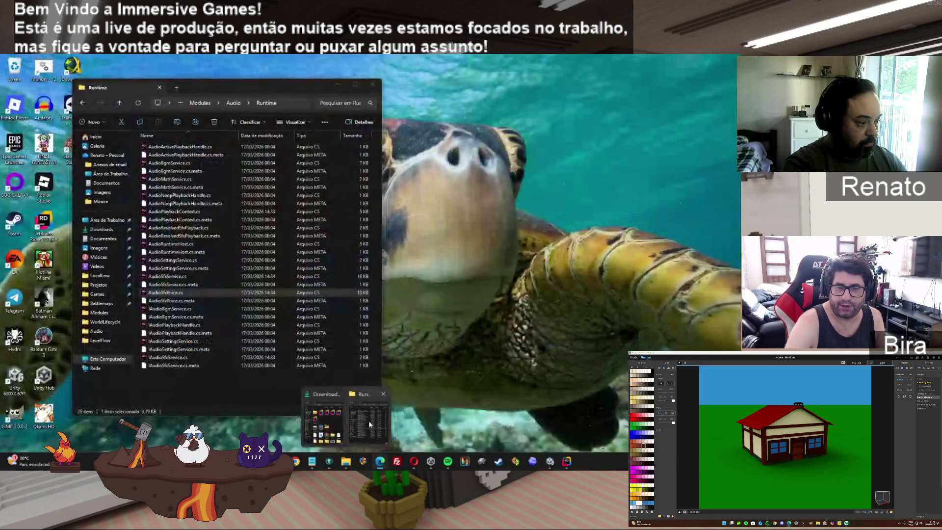
{"action": "left_click", "coordinate": [324, 417]}
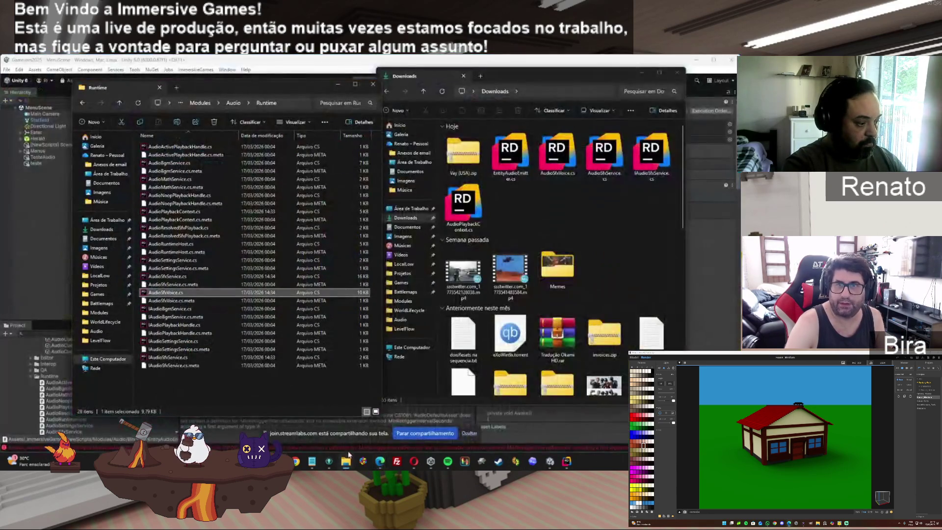
Move the four new audio scripts from Downloads into Runtime, replacing the old copies.
{"action": "left_click", "coordinate": [557, 240]}
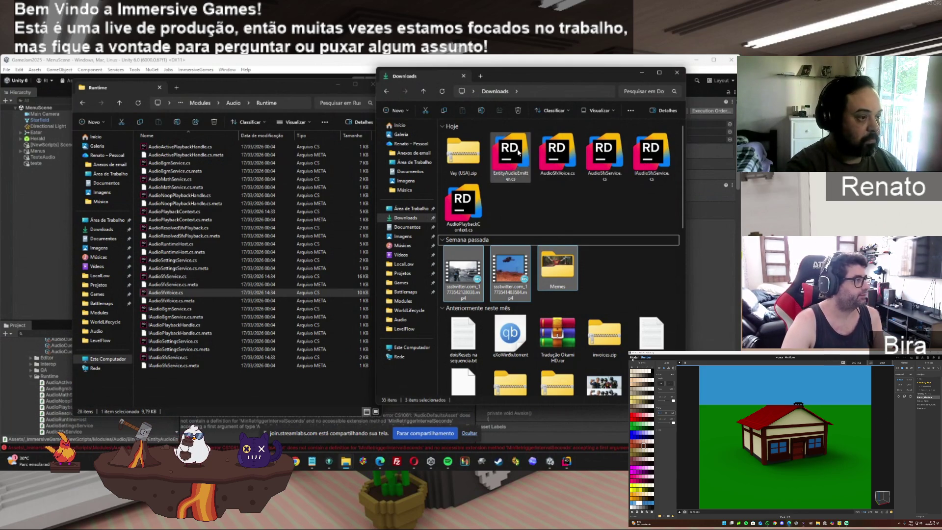
{"action": "left_click", "coordinate": [551, 161]}
{"action": "left_click", "coordinate": [463, 206], "text": "shift"}
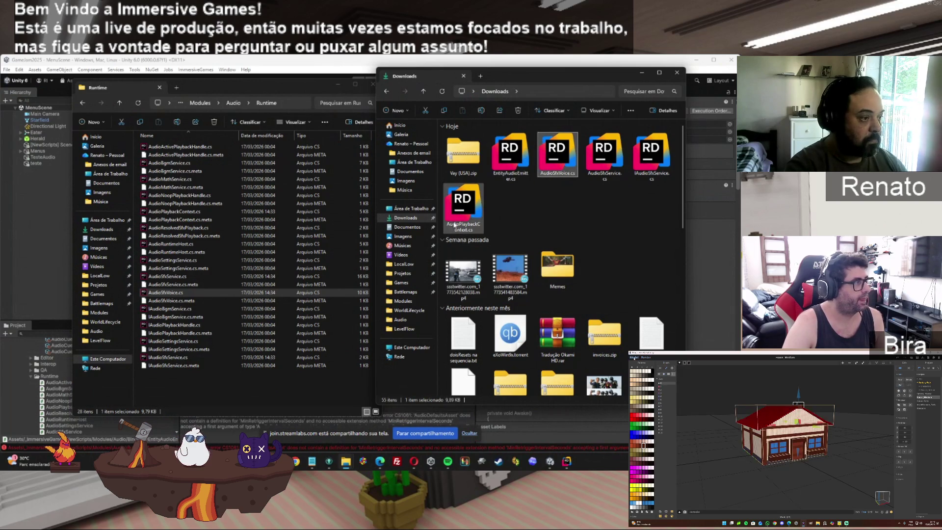
{"action": "mouse_move", "coordinate": [527, 174]}
{"action": "left_mouse_down"}
{"action": "mouse_move", "coordinate": [274, 372]}
{"action": "mouse_move", "coordinate": [235, 380]}
{"action": "mouse_move", "coordinate": [237, 391]}
{"action": "left_mouse_up"}
{"action": "left_click", "coordinate": [422, 195]}
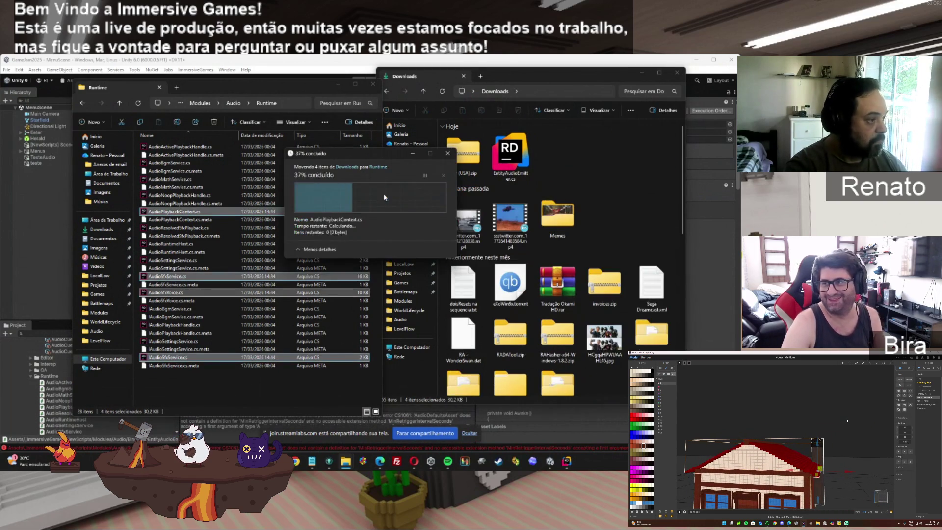
Replace EntityAudioEmitter.cs in the Audio › Bindings folder with the downloaded version.
{"action": "left_click", "coordinate": [119, 104]}
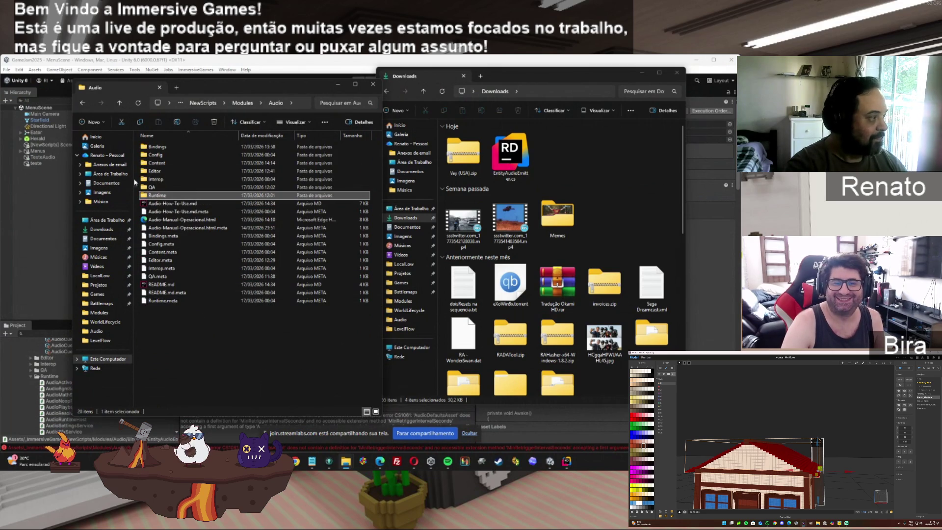
{"action": "double_click", "coordinate": [156, 147]}
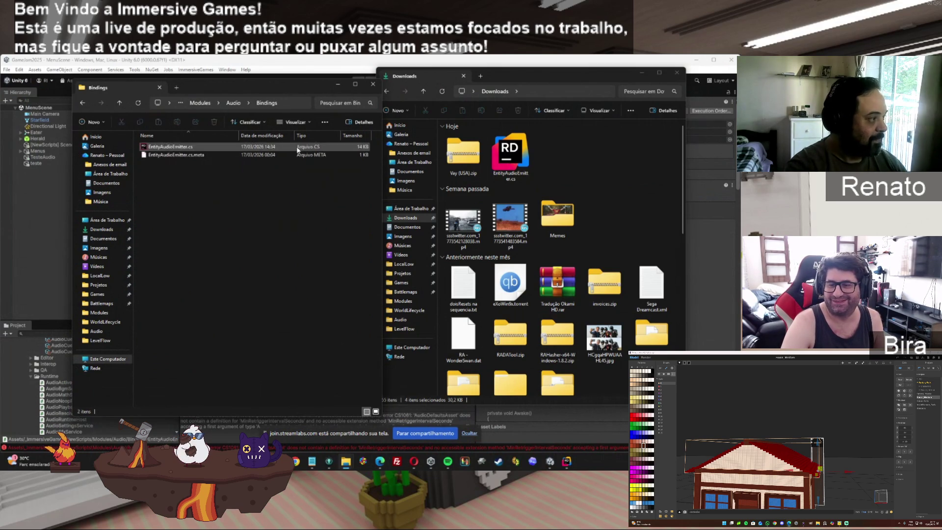
{"action": "left_click", "coordinate": [515, 151]}
{"action": "mouse_move", "coordinate": [514, 151]}
{"action": "left_mouse_down"}
{"action": "mouse_move", "coordinate": [206, 255]}
{"action": "mouse_move", "coordinate": [216, 267]}
{"action": "left_mouse_up"}
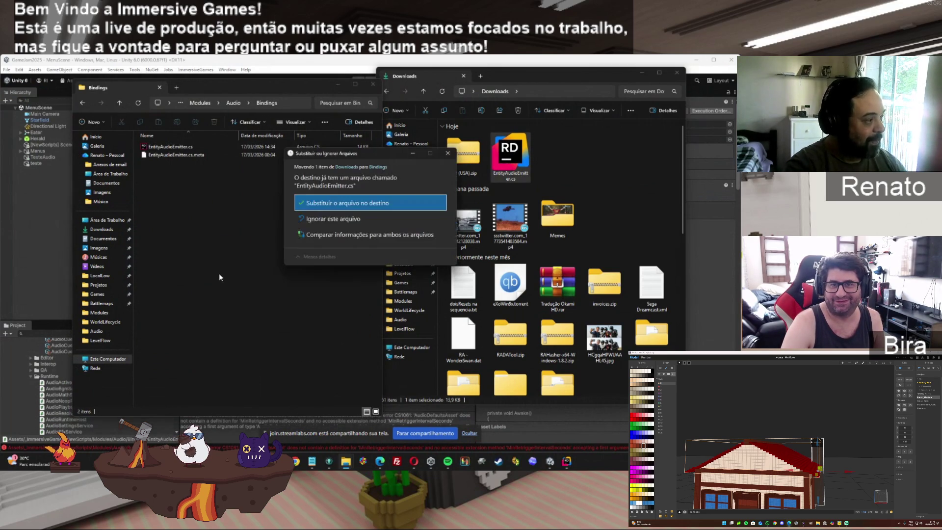
{"action": "left_click", "coordinate": [332, 205]}
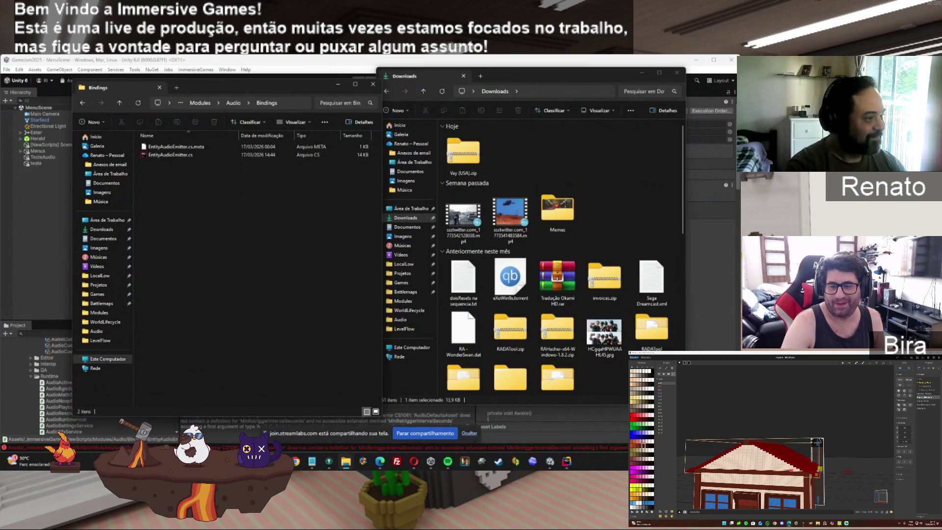
Return to the Unity editor so the new scripts reimport, then start Play mode.
{"action": "left_click", "coordinate": [566, 462]}
{"action": "left_click", "coordinate": [563, 466]}
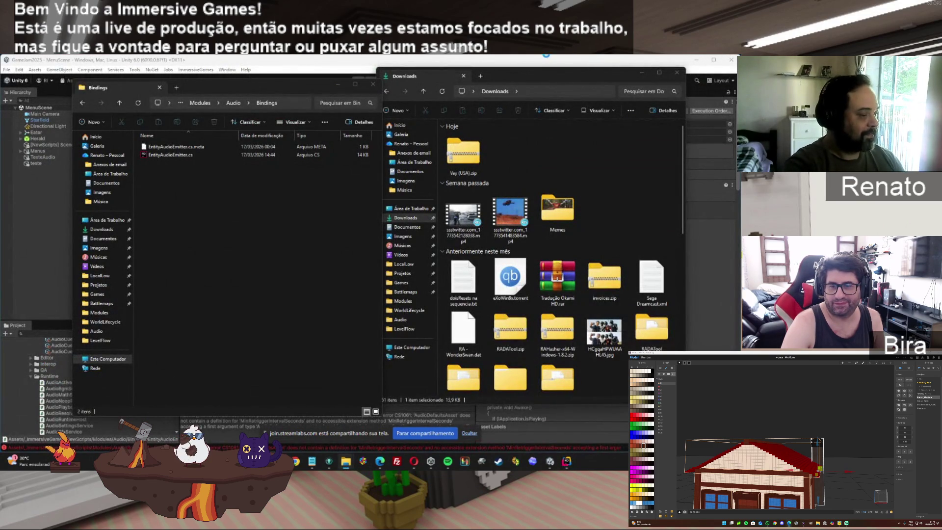
{"action": "mouse_move", "coordinate": [555, 469]}
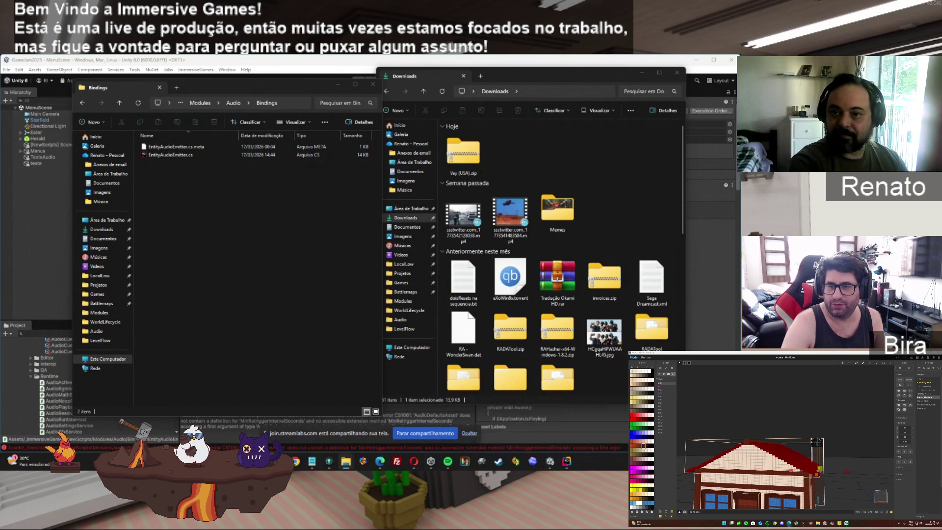
{"action": "left_click", "coordinate": [427, 416]}
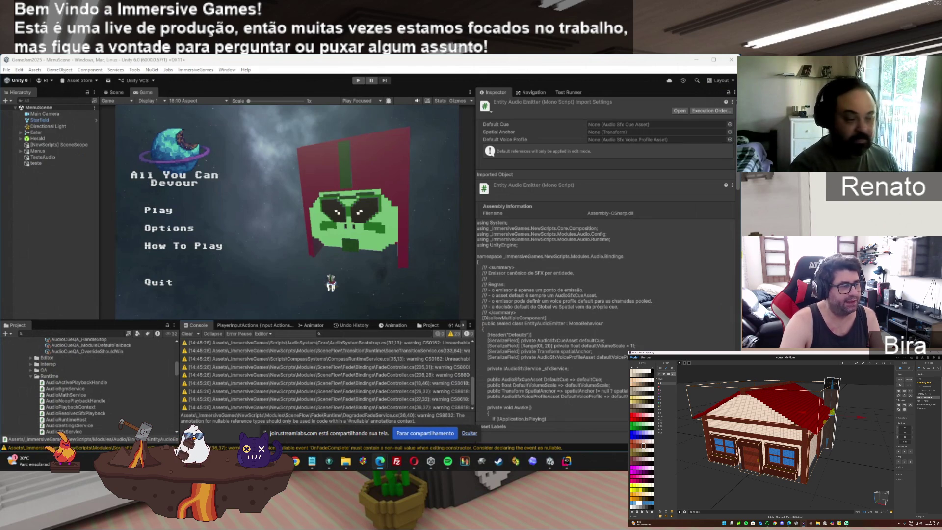
{"action": "left_click", "coordinate": [358, 80]}
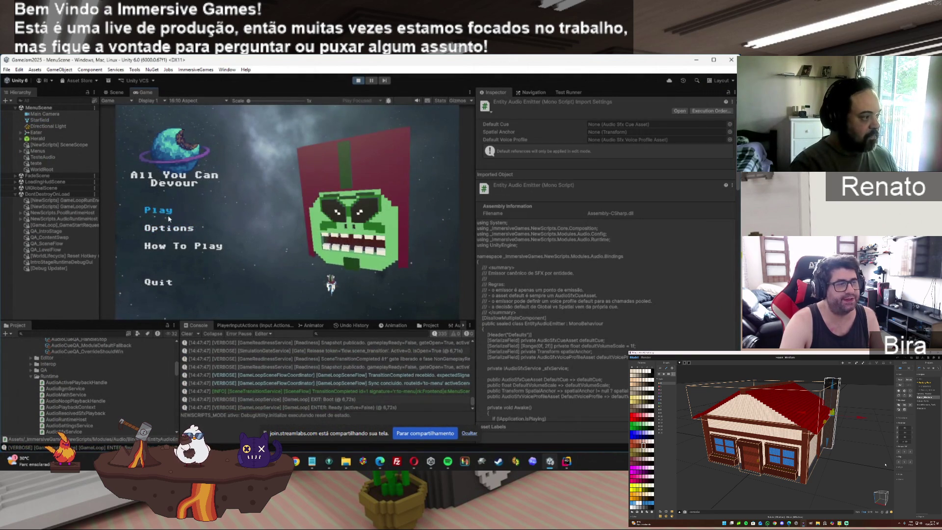
Run QA > T6 - Handle Stop on TesteAudio's Audio Sfx Qa Harness, then stop Play mode.
{"action": "left_click", "coordinate": [41, 156]}
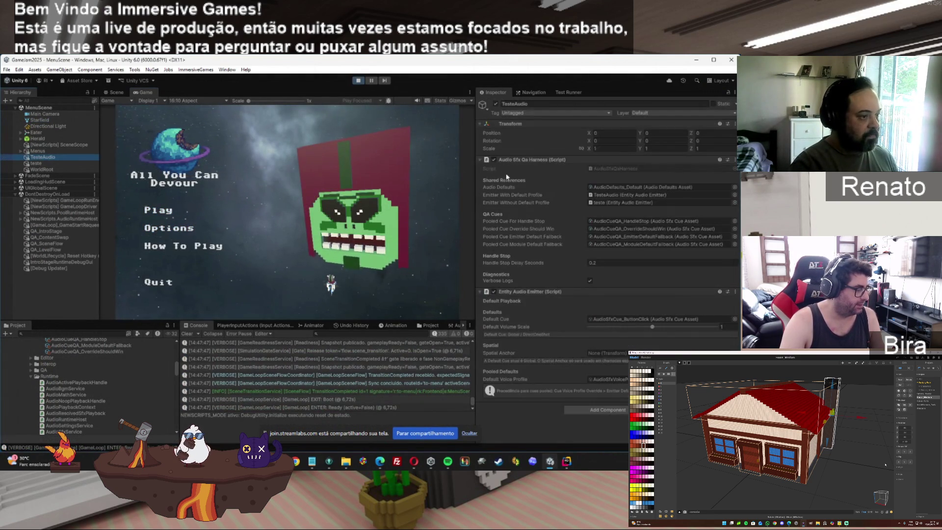
{"action": "right_click", "coordinate": [580, 159]}
{"action": "mouse_move", "coordinate": [604, 278]}
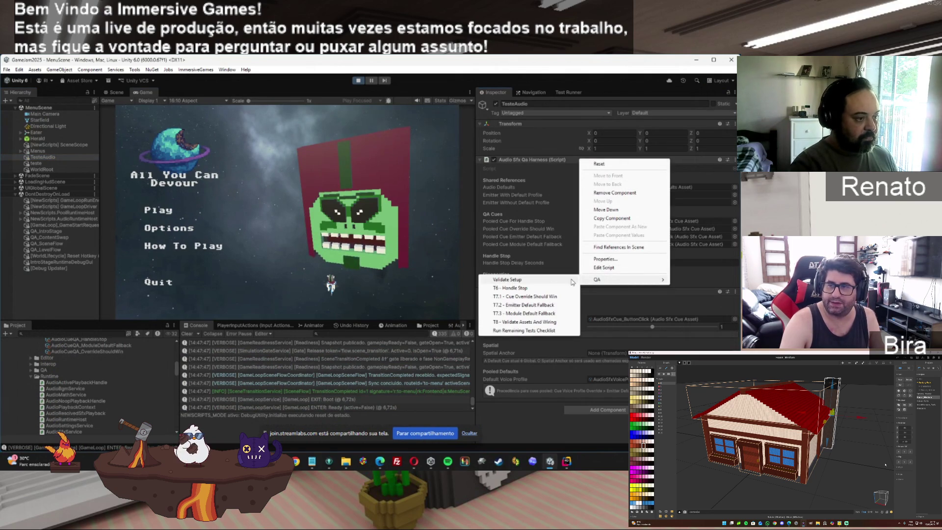
{"action": "left_click", "coordinate": [528, 287]}
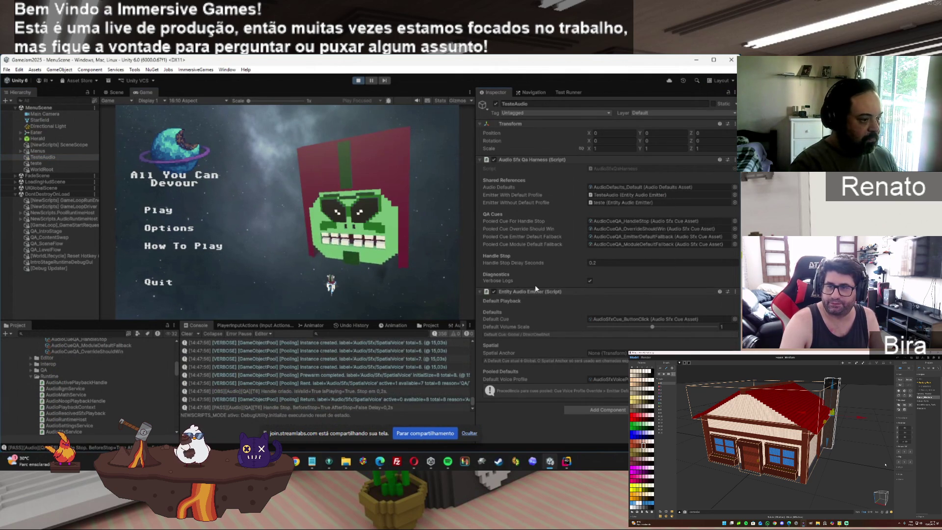
{"action": "right_click", "coordinate": [534, 292]}
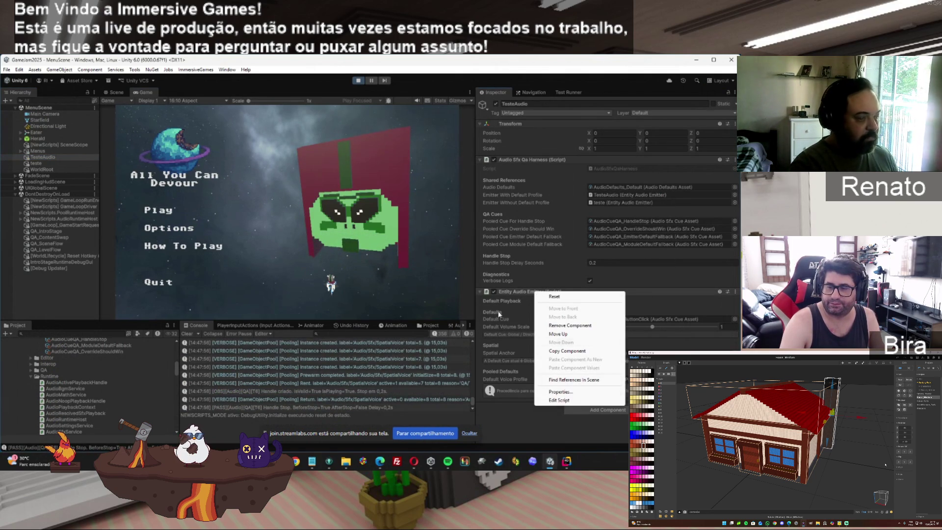
{"action": "left_click", "coordinate": [359, 81]}
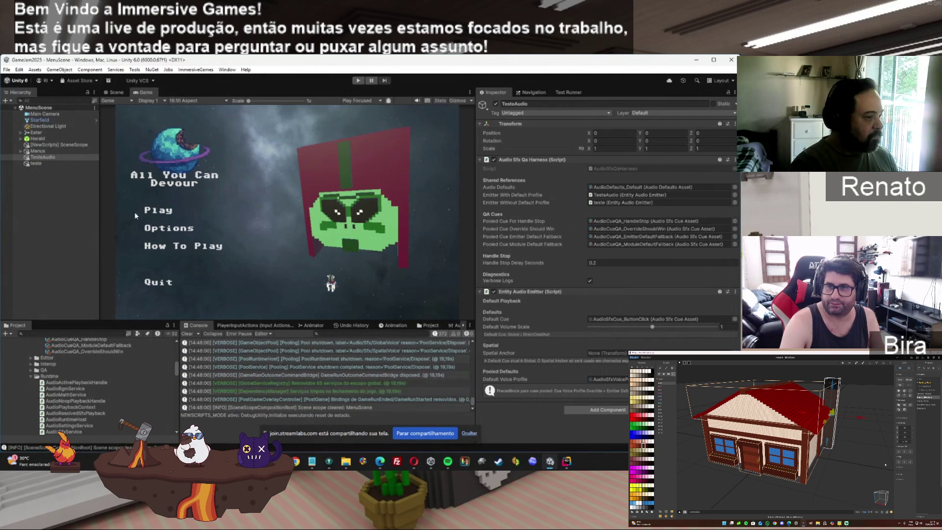
Inspect the OverrideShouldWin, HandleStop and EmitterDefaultFallback QA cues and the global SFX voice profile.
{"action": "left_click", "coordinate": [157, 351]}
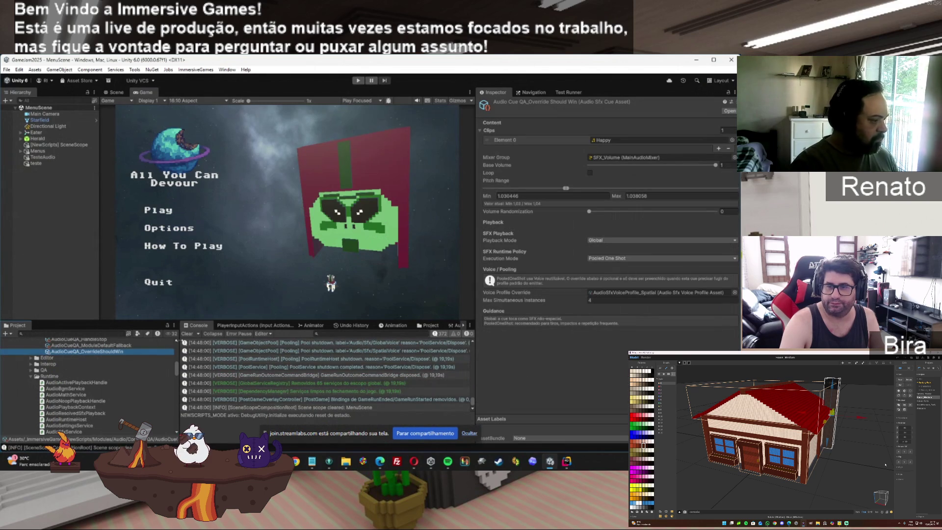
{"action": "left_click", "coordinate": [177, 344]}
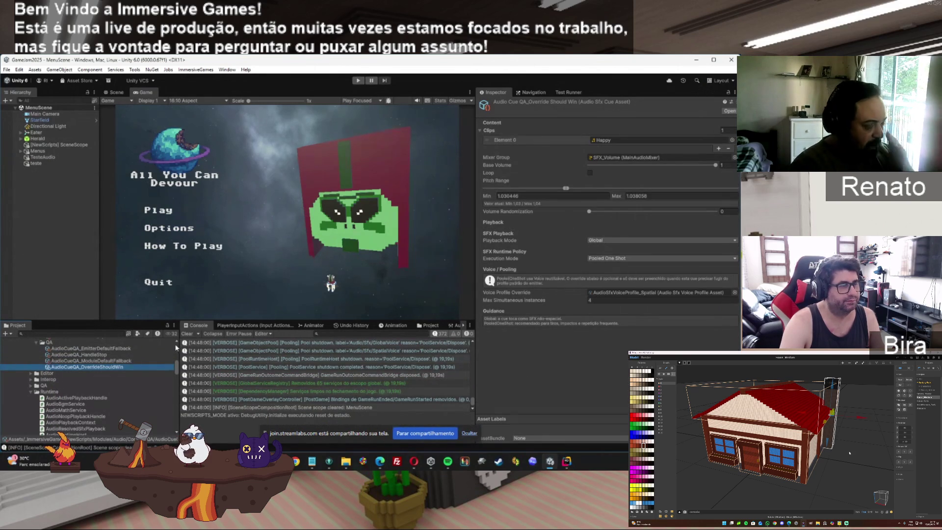
{"action": "left_click", "coordinate": [112, 359]}
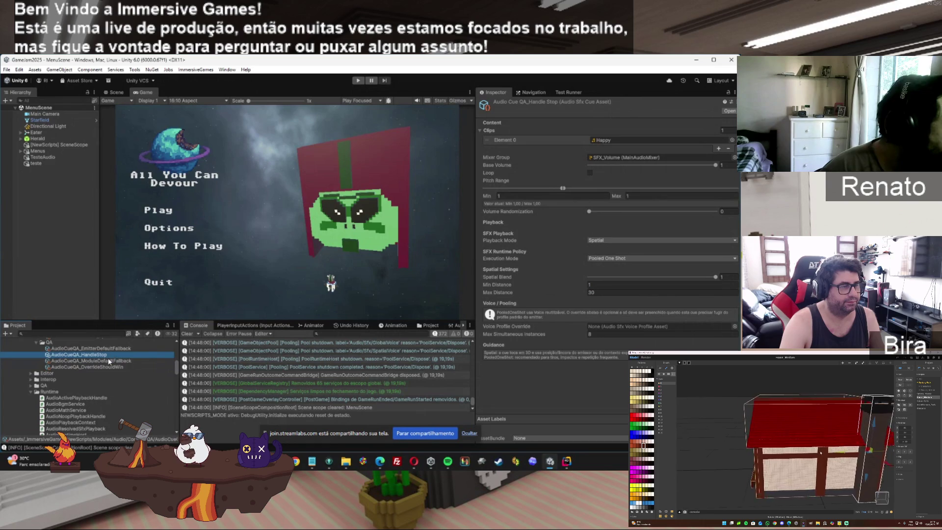
{"action": "left_click", "coordinate": [106, 367]}
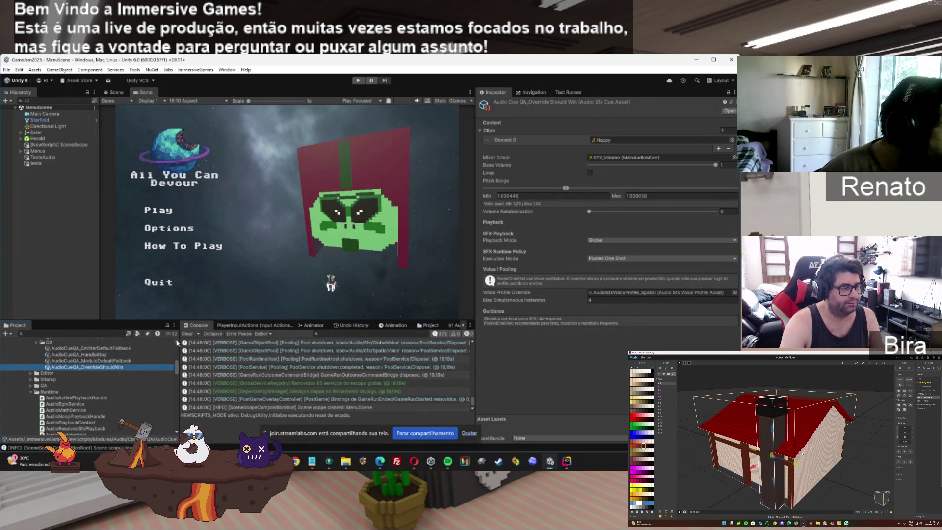
{"action": "scroll", "coordinate": [178, 342], "scroll_direction": "up", "scroll_amount": 1}
{"action": "scroll", "coordinate": [178, 343], "scroll_direction": "up", "scroll_amount": 1}
{"action": "left_click", "coordinate": [96, 350]}
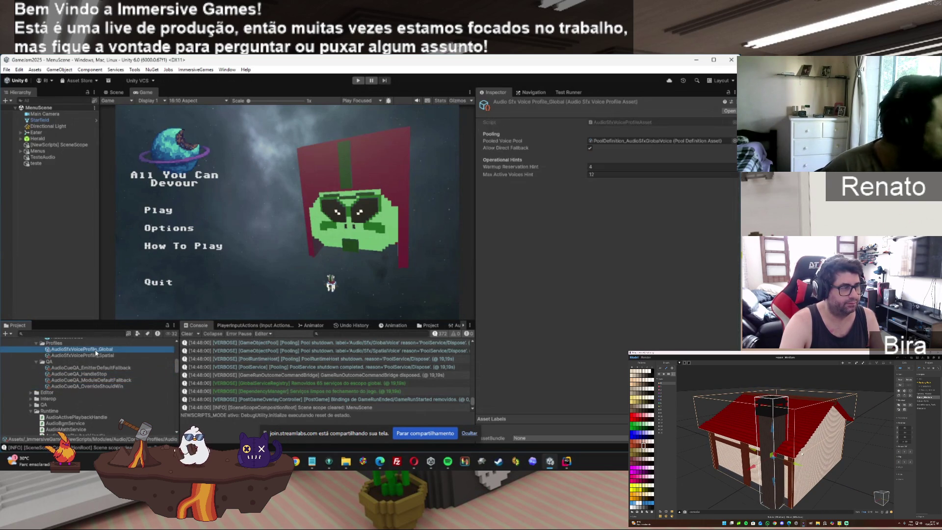
{"action": "left_click", "coordinate": [95, 367]}
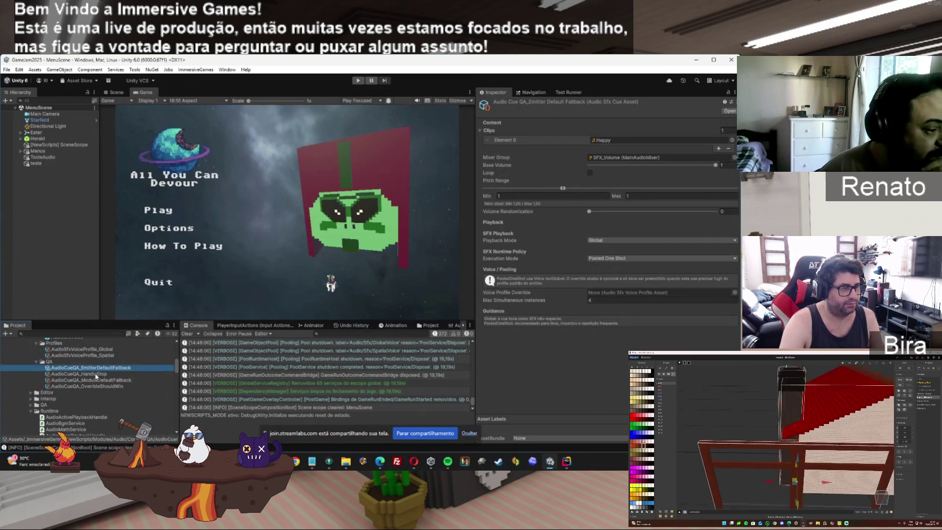
{"action": "left_click", "coordinate": [96, 374]}
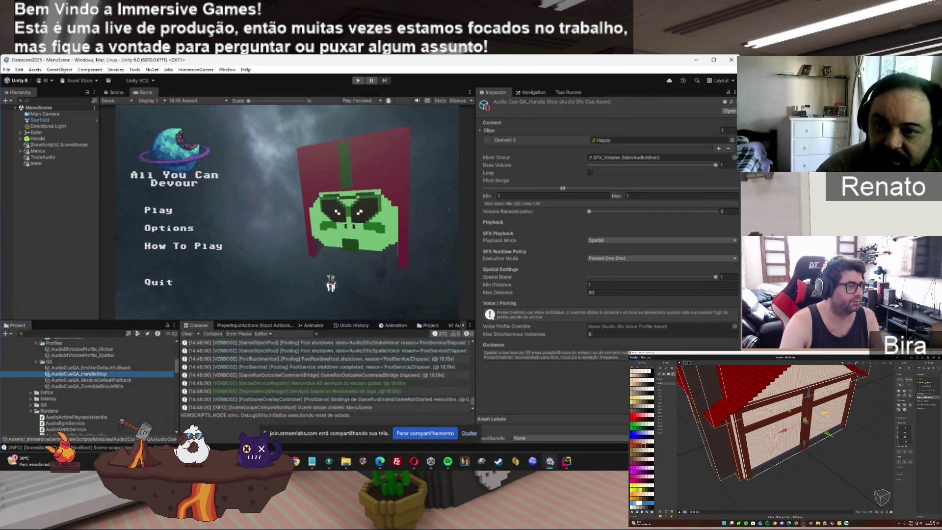
Look at AudioSfxService.cs in Rider, then return to the Unity editor.
{"action": "key", "text": "alt+Tab"}
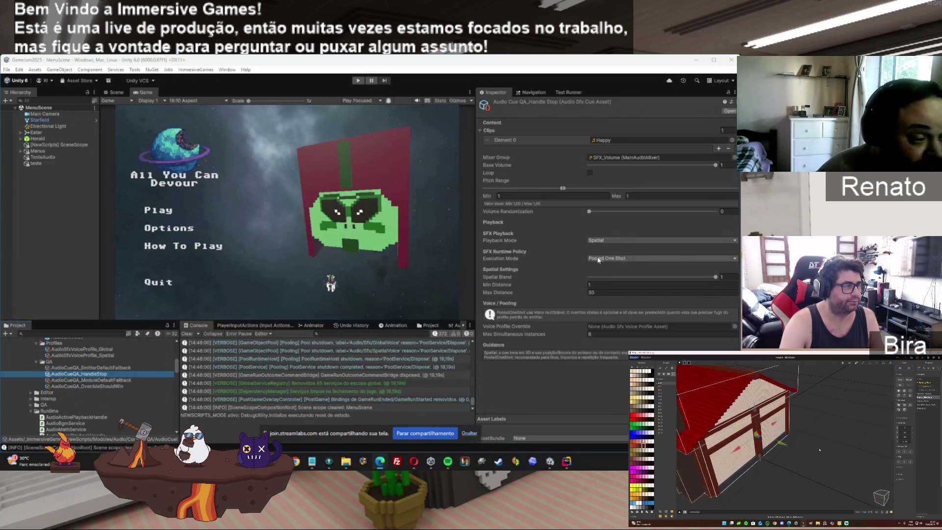
{"action": "left_click", "coordinate": [567, 462]}
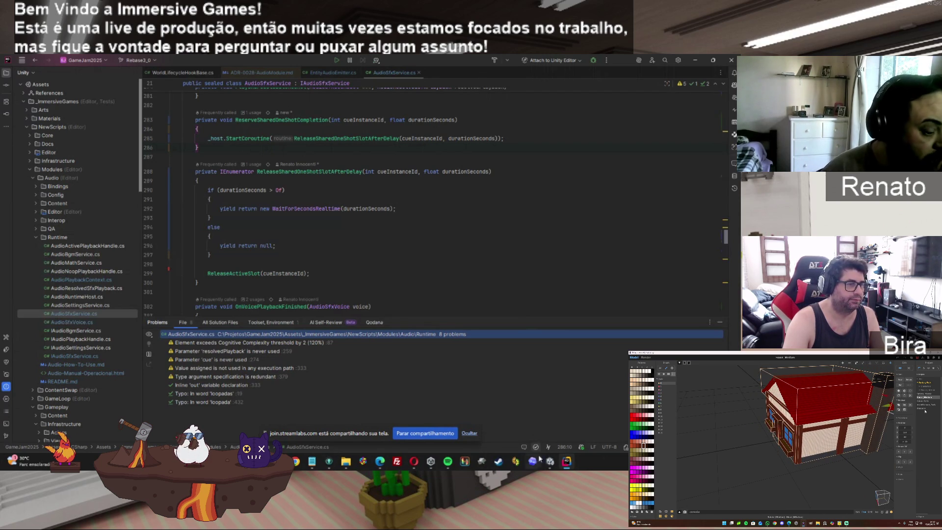
{"action": "left_click", "coordinate": [547, 463]}
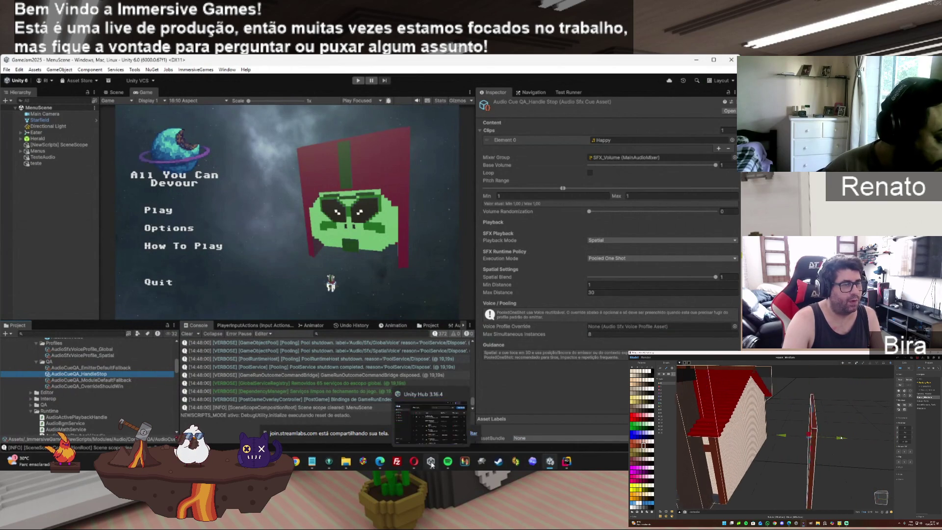
Quit the Opera browser, confirming 'Sair do Opera', and bring Rider with AudioSfxService.cs forward.
{"action": "mouse_move", "coordinate": [415, 461]}
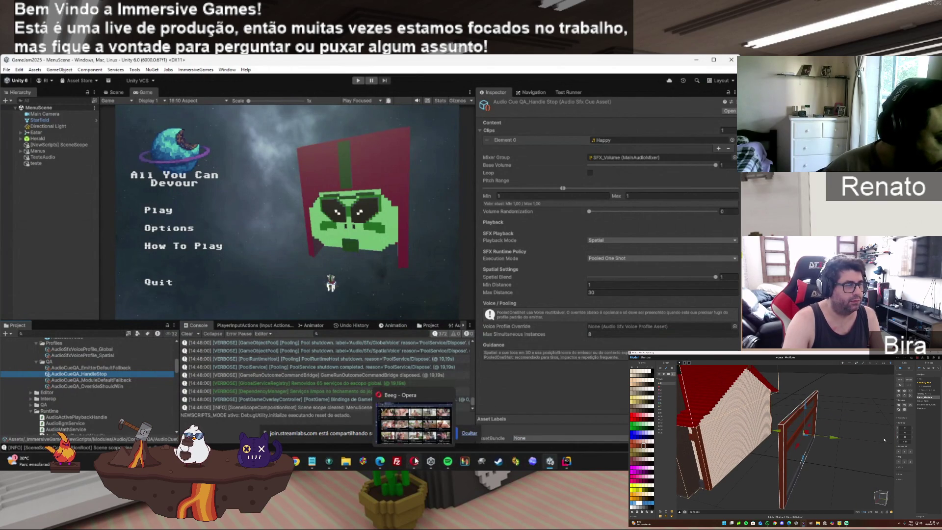
{"action": "left_click", "coordinate": [447, 395]}
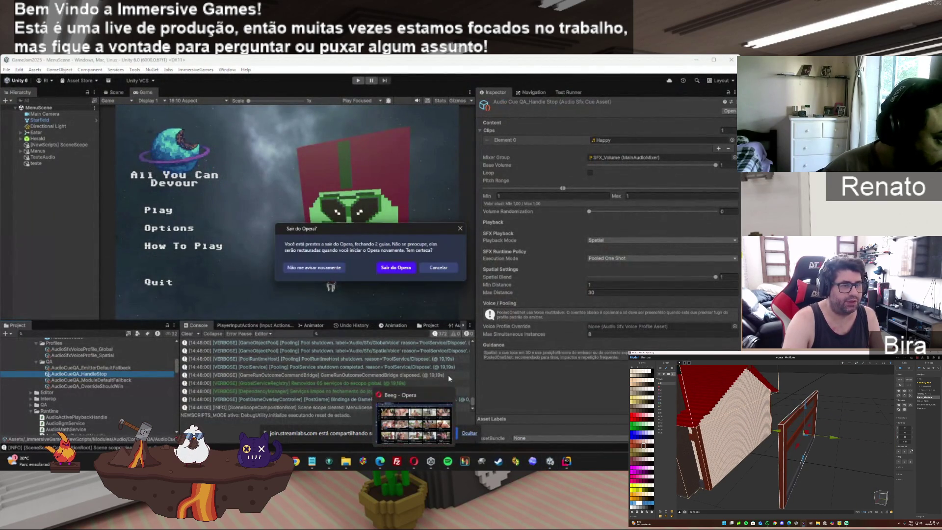
{"action": "left_click", "coordinate": [405, 270]}
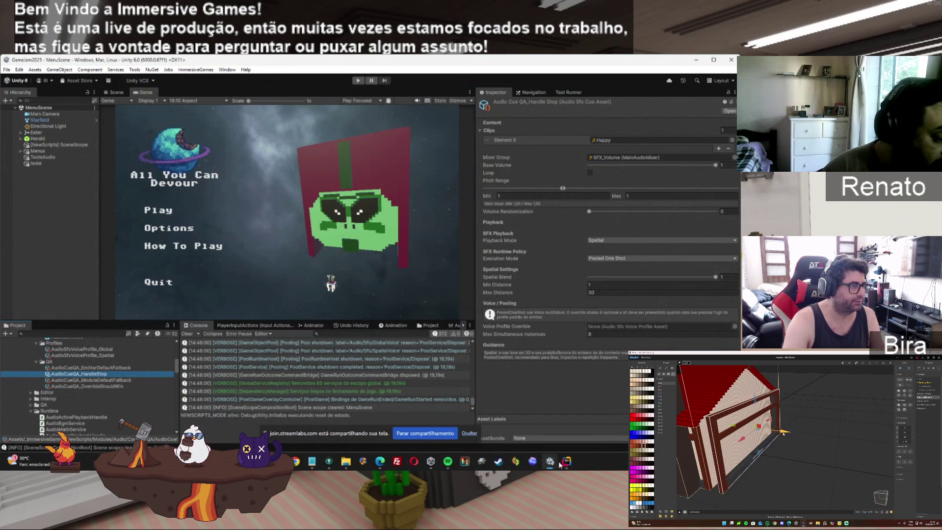
{"action": "left_click", "coordinate": [574, 463]}
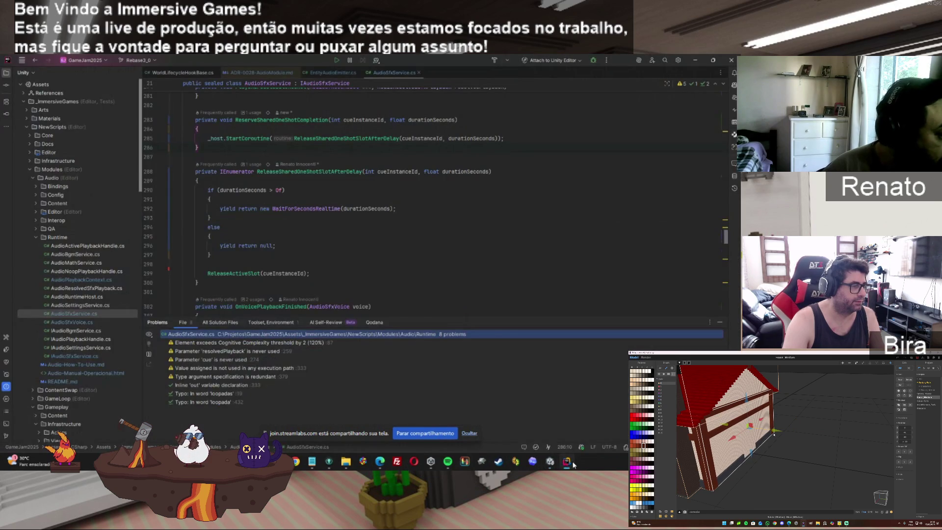
Return to Unity with the AudioCueQA_HandleStop cue's Pooled One Shot settings showing.
{"action": "left_click", "coordinate": [574, 464]}
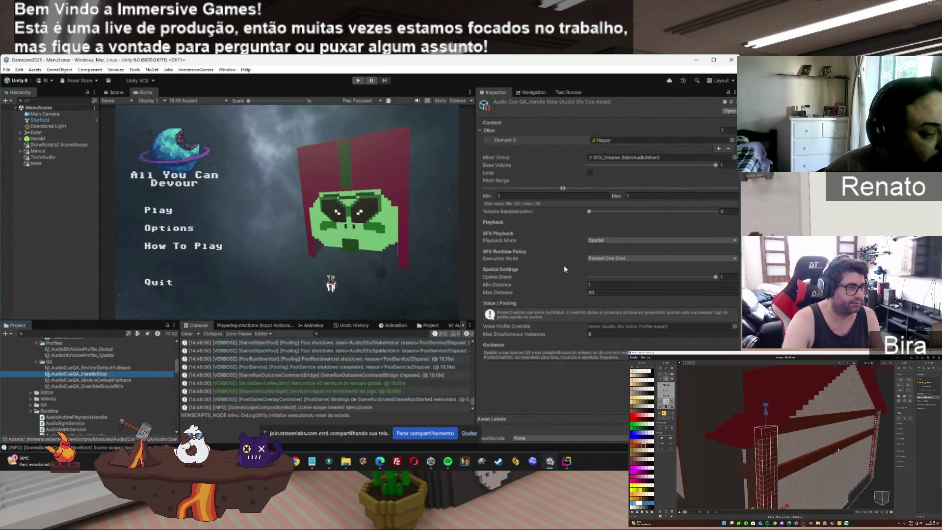
{"action": "mouse_move", "coordinate": [570, 463]}
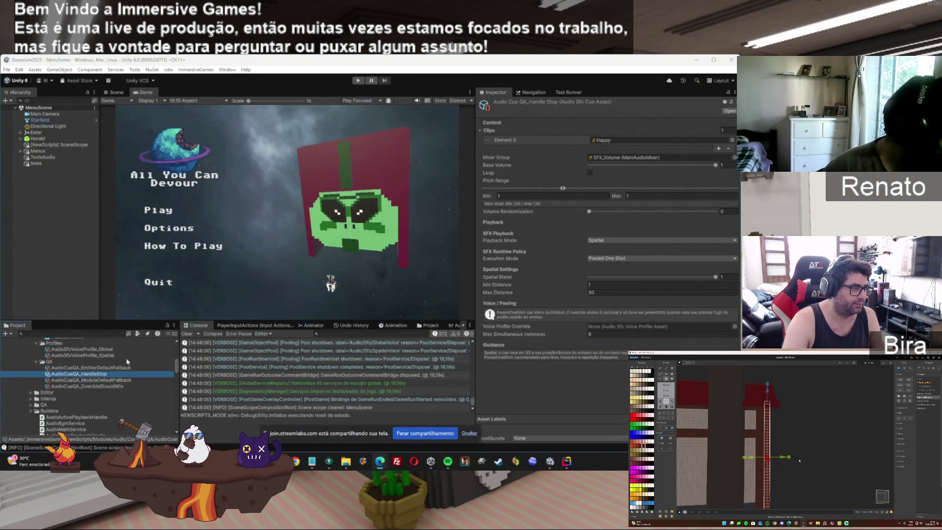
Check AudioCueGameplay, then expand Examples and show AudioCueTesteSFX in the Inspector.
{"action": "scroll", "coordinate": [176, 369], "scroll_direction": "up", "scroll_amount": 4}
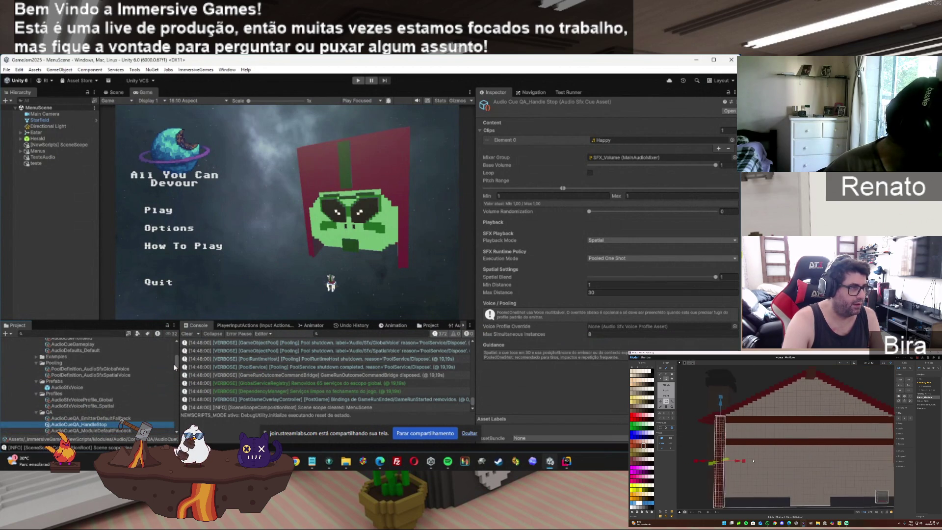
{"action": "scroll", "coordinate": [174, 367], "scroll_direction": "up", "scroll_amount": 1}
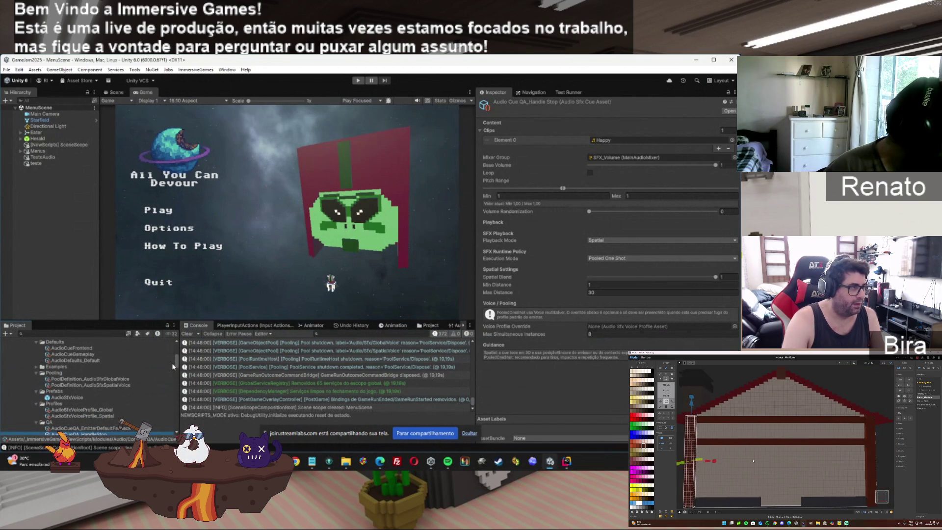
{"action": "left_click", "coordinate": [72, 355]}
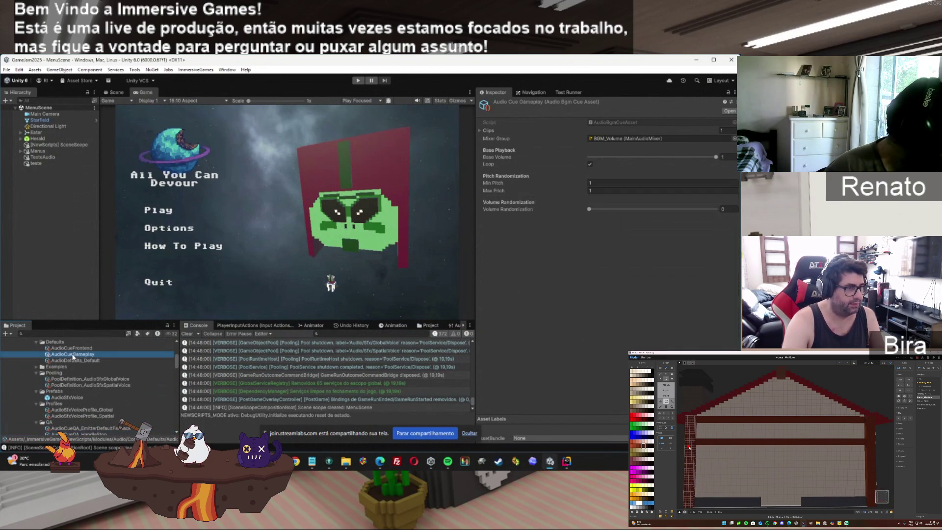
{"action": "left_click", "coordinate": [36, 366]}
{"action": "left_click", "coordinate": [72, 379]}
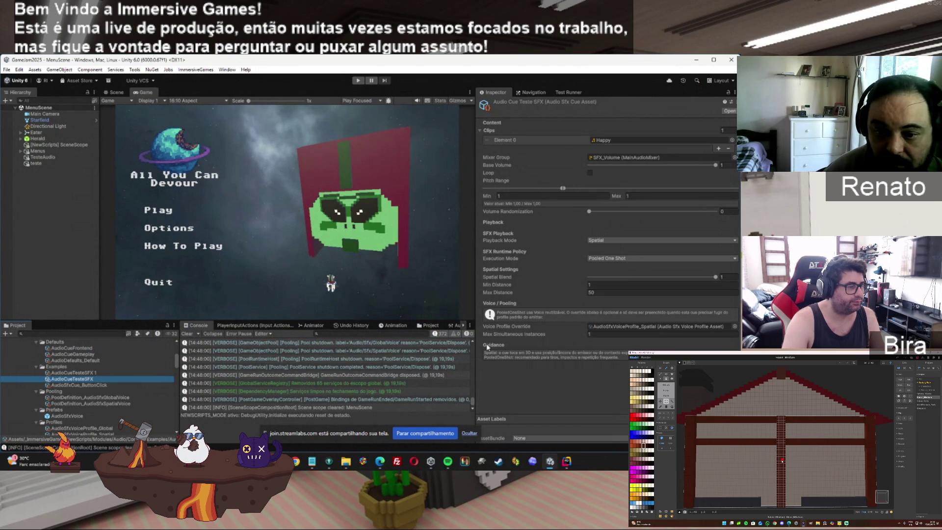
Briefly turn looping on and off for the Teste SFX cue, then bring up the ChatGPT pooling chat.
{"action": "left_click", "coordinate": [588, 172]}
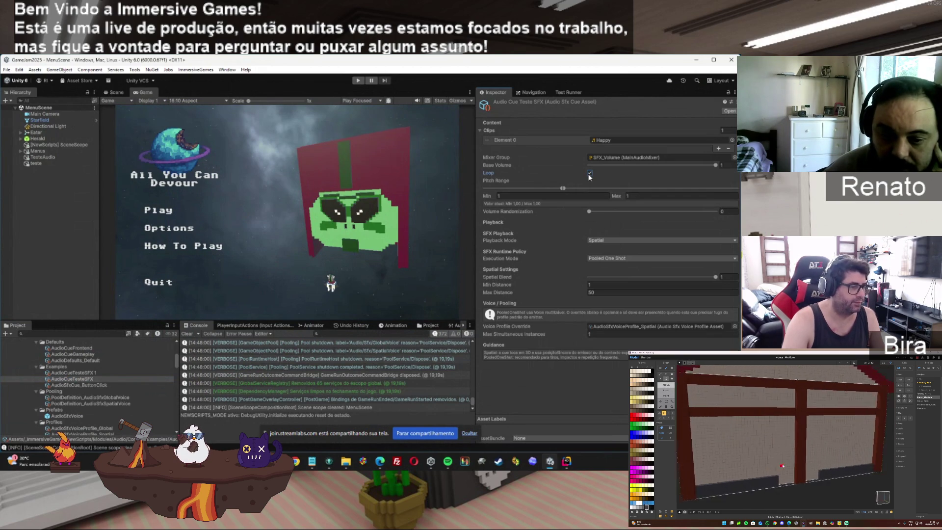
{"action": "left_click", "coordinate": [589, 174]}
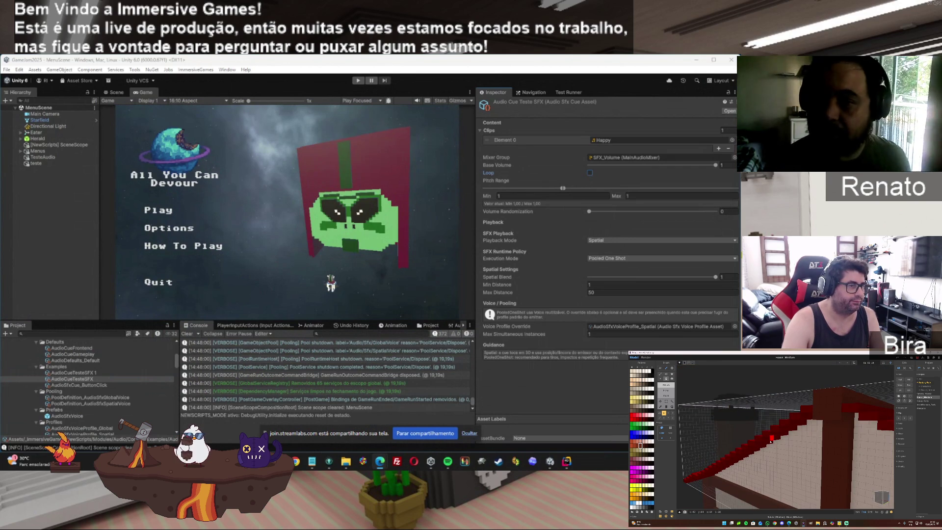
{"action": "key", "text": "alt+Tab"}
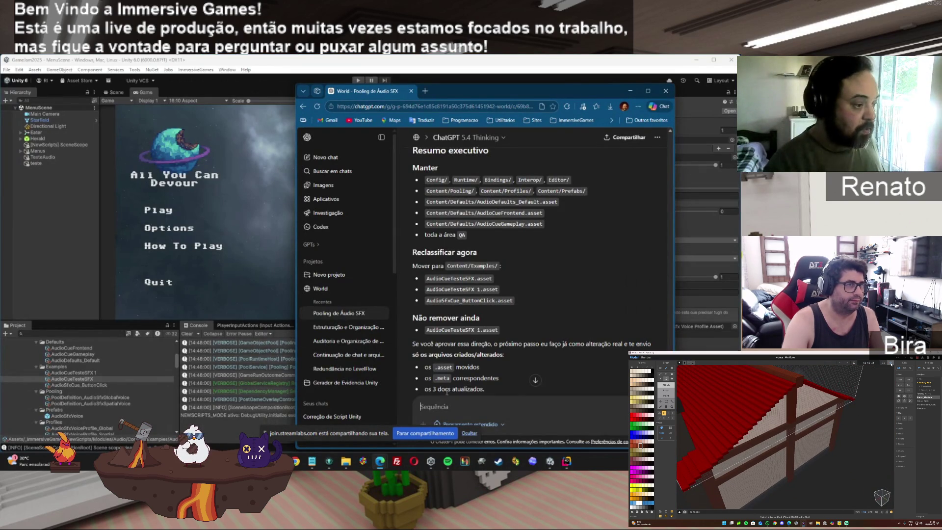
Jump to ChatGPT's newest reply outlining Option 3 hardening, observability and concurrency limits.
{"action": "left_click", "coordinate": [535, 383]}
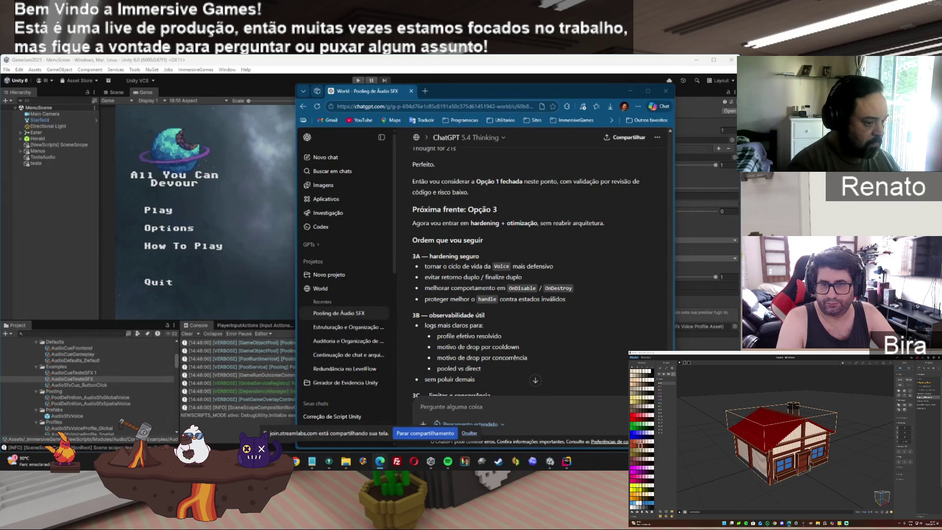
{"action": "scroll", "coordinate": [490, 346], "scroll_direction": "down", "scroll_amount": 3}
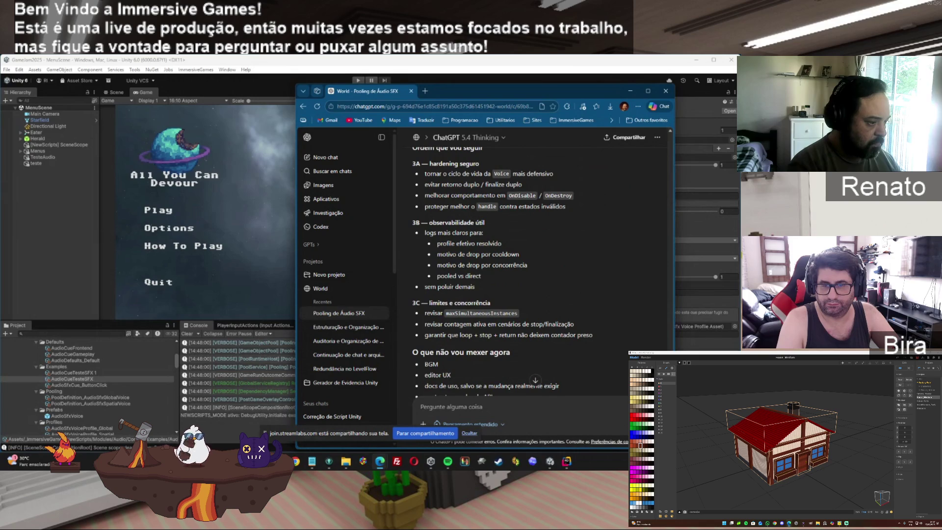
Reply 'ok pode fazer' to approve the Option 3 hardening round.
{"action": "scroll", "coordinate": [502, 275], "scroll_direction": "down", "scroll_amount": 2}
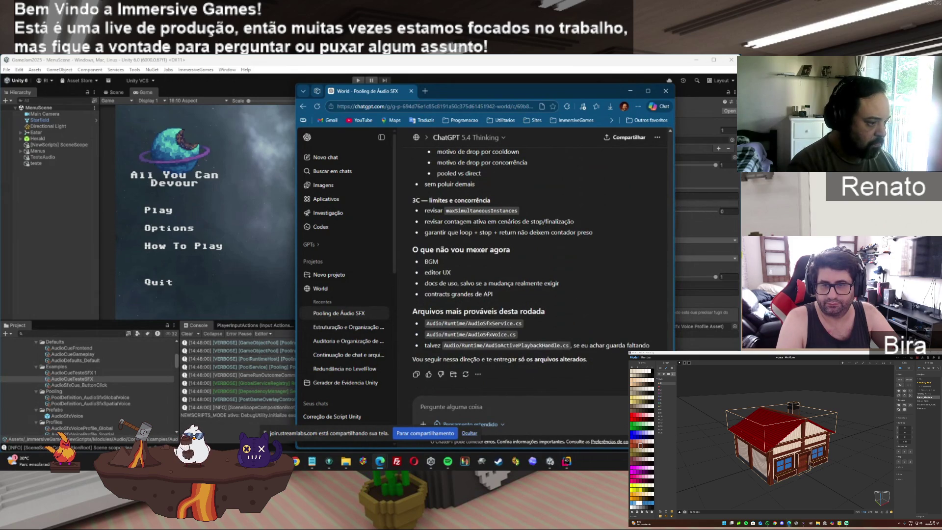
{"action": "left_click", "coordinate": [470, 403]}
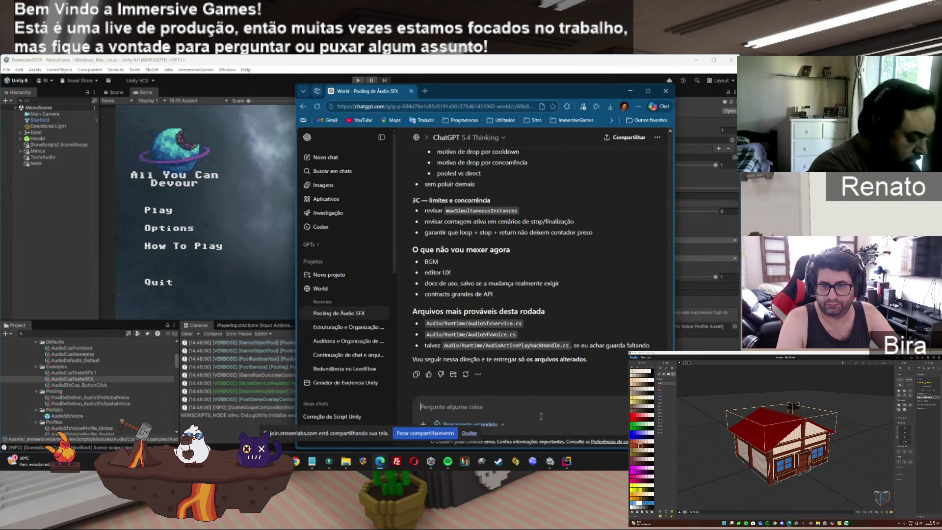
{"action": "type", "text": "ok pode fazer"}
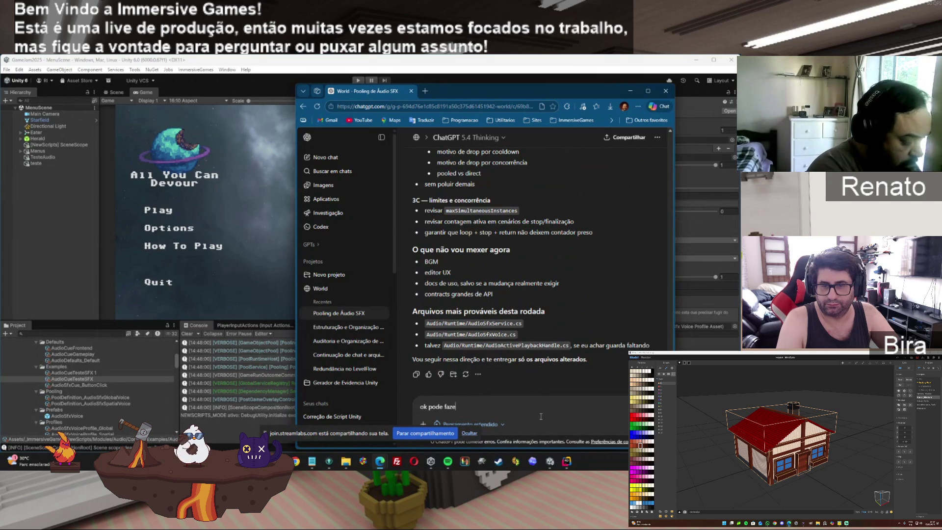
{"action": "key", "text": "Return"}
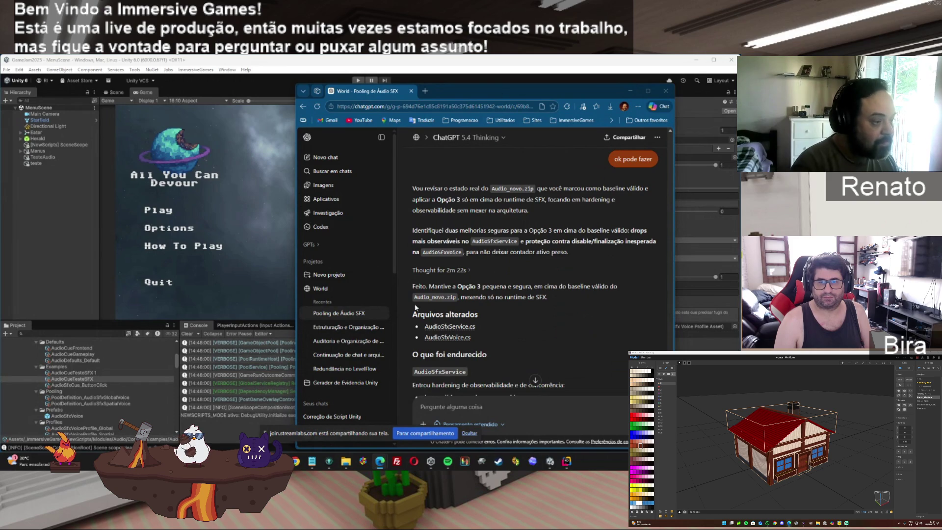
Download the updated AudioSfxService.cs from ChatGPT's Option 3 reply.
{"action": "left_click", "coordinate": [463, 326]}
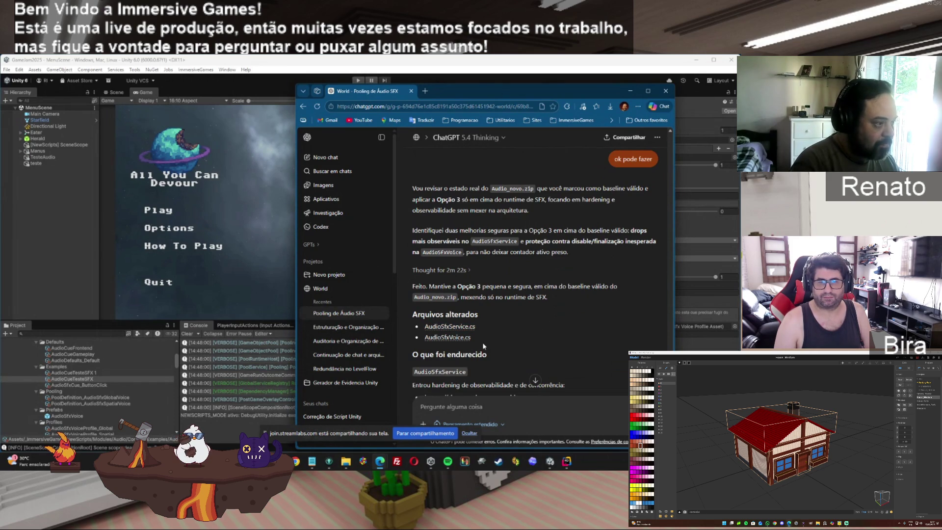
Download the updated AudioSfxVoice.cs and read through the rest of the reply.
{"action": "left_click", "coordinate": [448, 338]}
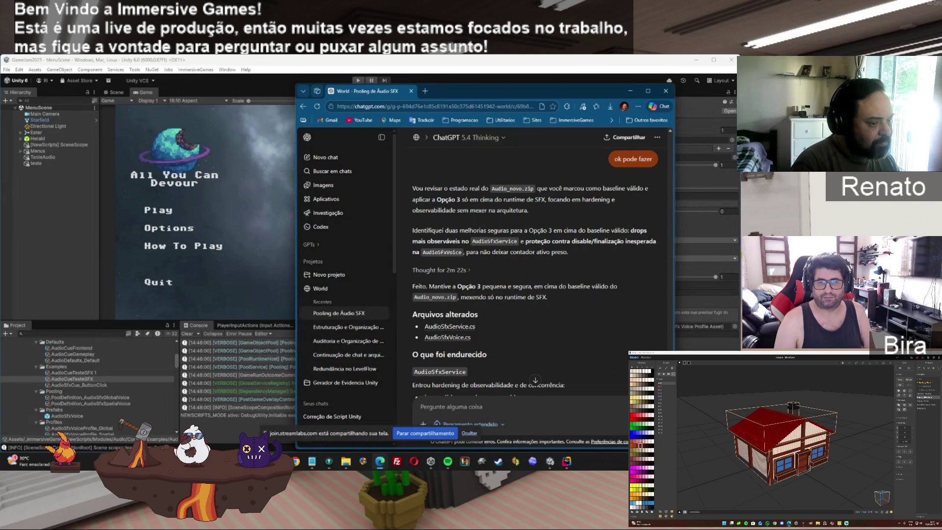
{"action": "scroll", "coordinate": [515, 270], "scroll_direction": "down", "scroll_amount": 5}
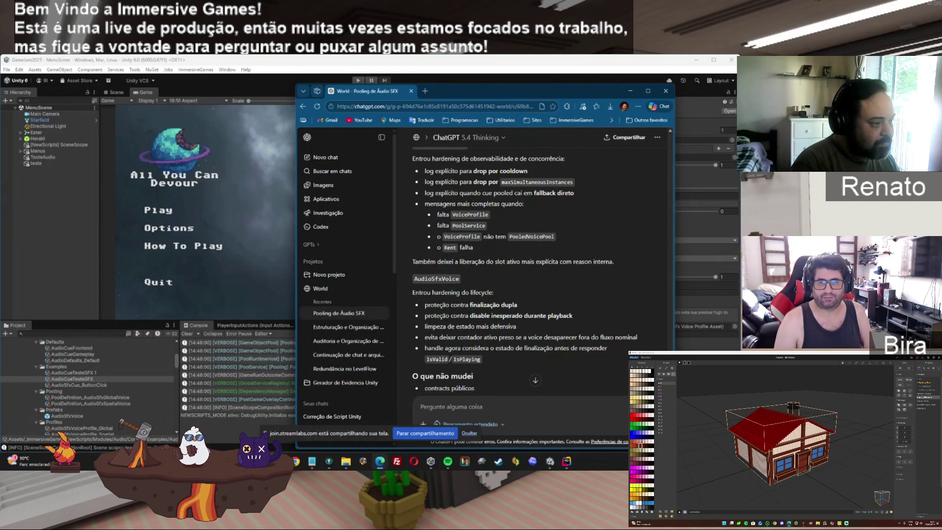
{"action": "scroll", "coordinate": [525, 269], "scroll_direction": "down", "scroll_amount": 2}
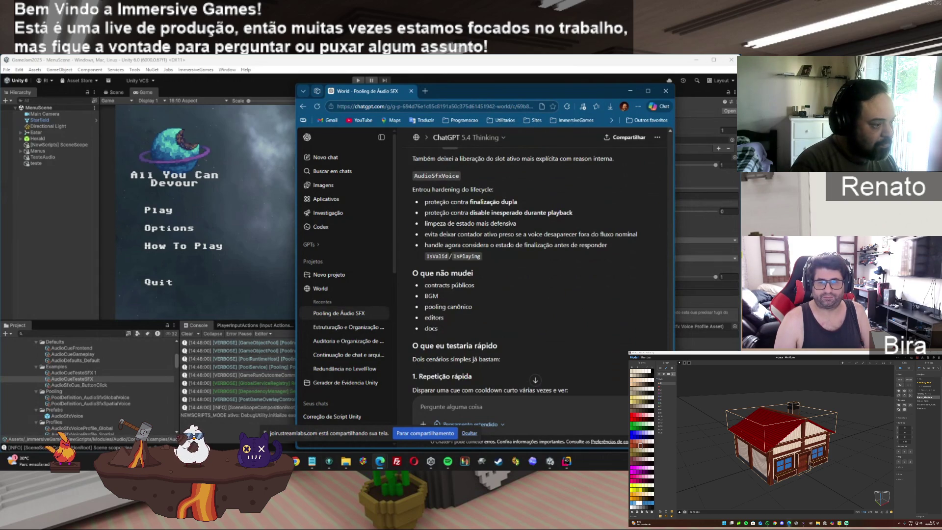
{"action": "scroll", "coordinate": [525, 269], "scroll_direction": "down", "scroll_amount": 2}
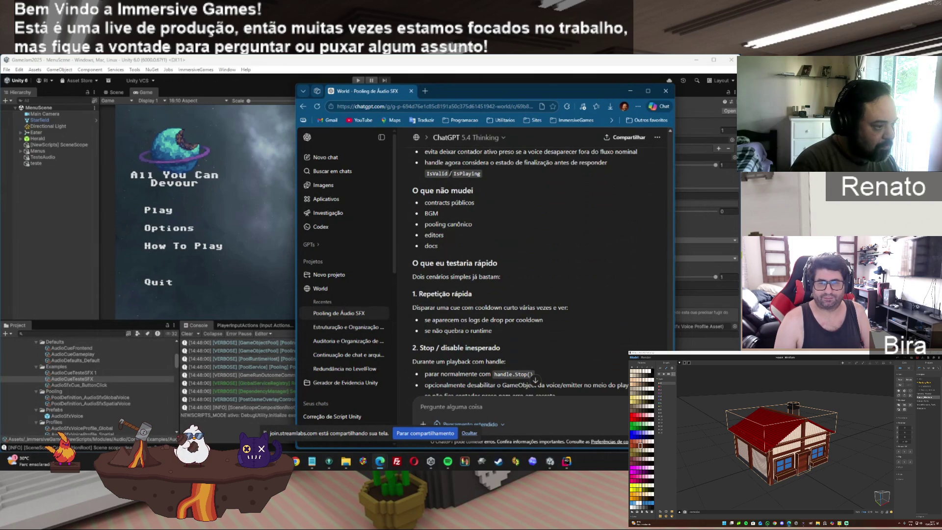
{"action": "scroll", "coordinate": [525, 294], "scroll_direction": "down", "scroll_amount": 2}
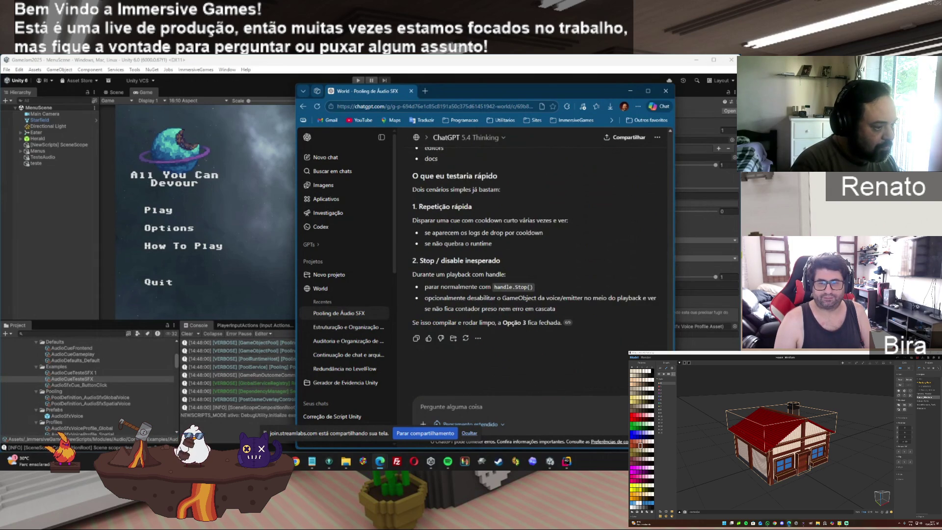
{"action": "left_click", "coordinate": [553, 450]}
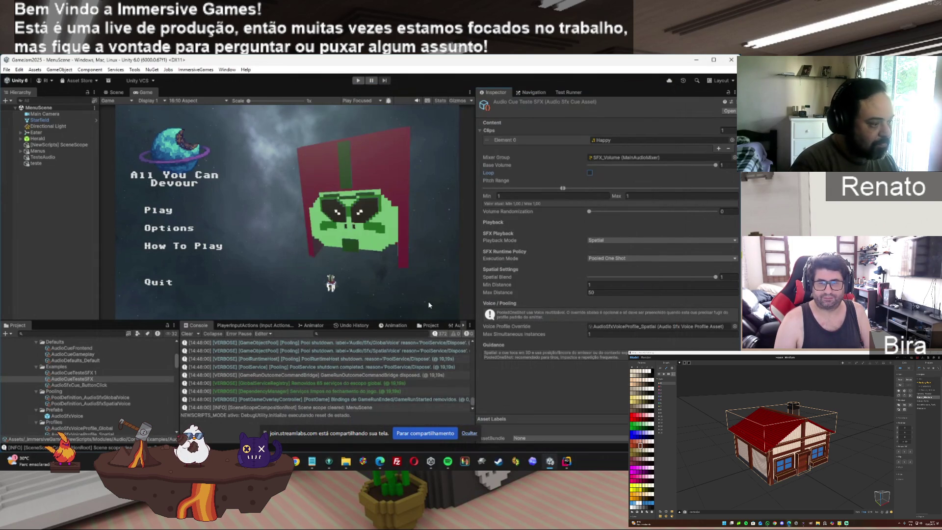
Move downloaded AudioSfxService.cs and AudioSfxVoice.cs into Audio/Runtime, replacing the old files.
{"action": "mouse_move", "coordinate": [350, 461]}
{"action": "mouse_move", "coordinate": [324, 419]}
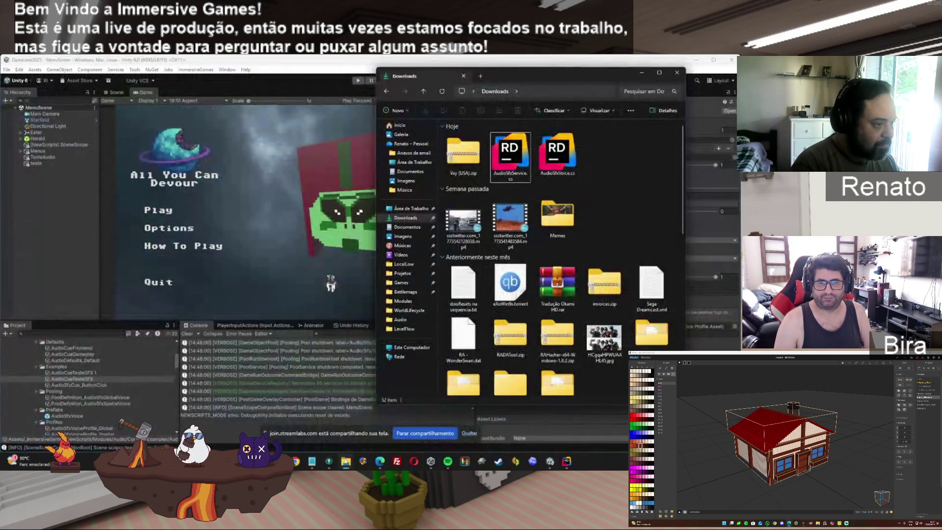
{"action": "left_click", "coordinate": [387, 419]}
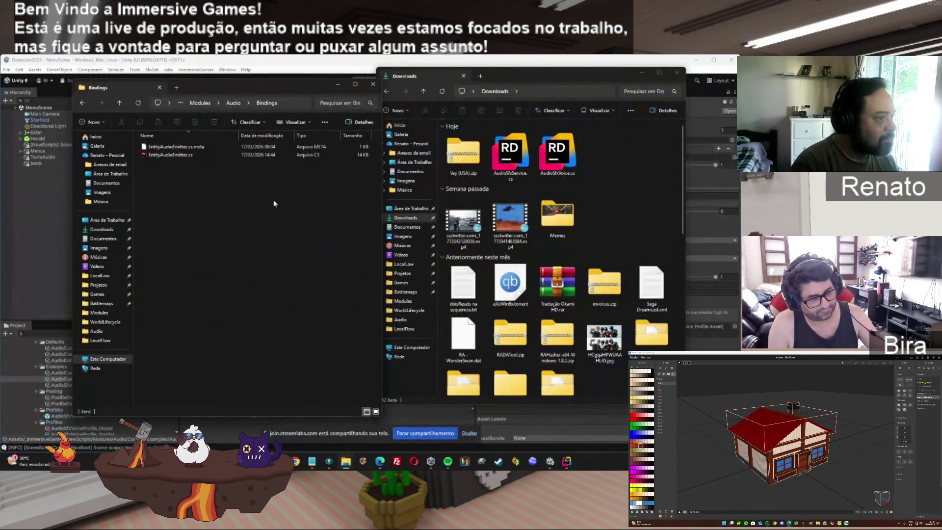
{"action": "left_click", "coordinate": [233, 103]}
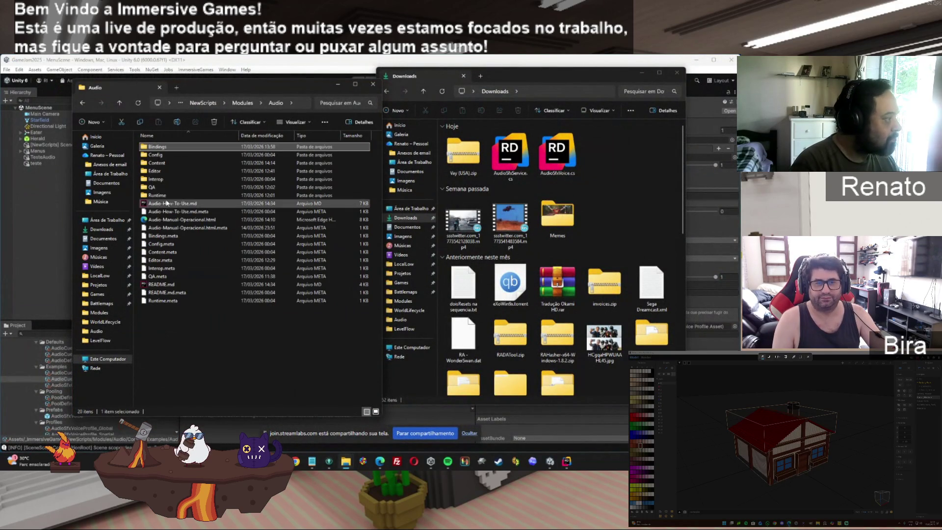
{"action": "double_click", "coordinate": [167, 196]}
{"action": "left_click", "coordinate": [510, 155]}
{"action": "left_click", "coordinate": [557, 154], "text": "ctrl"}
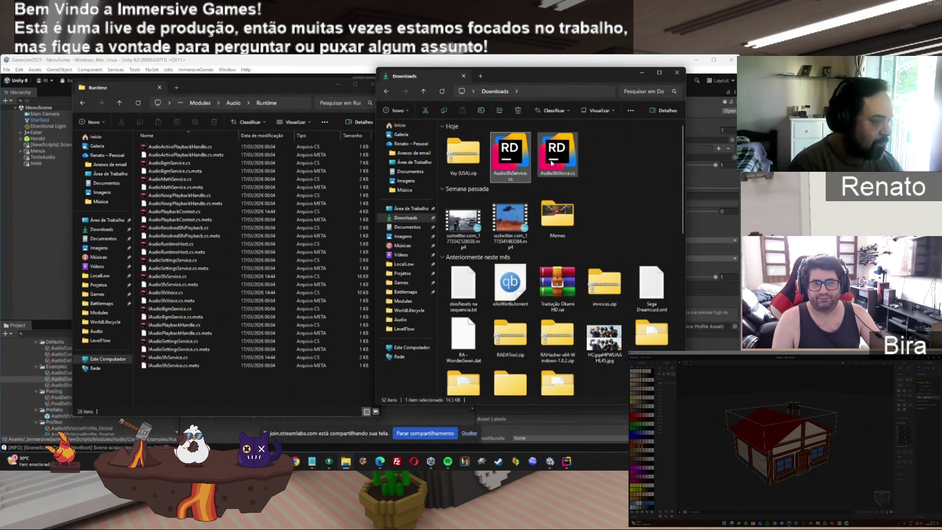
{"action": "mouse_move", "coordinate": [557, 162]}
{"action": "left_mouse_down"}
{"action": "mouse_move", "coordinate": [475, 246]}
{"action": "mouse_move", "coordinate": [267, 392]}
{"action": "mouse_move", "coordinate": [245, 395]}
{"action": "left_mouse_up"}
{"action": "left_click", "coordinate": [366, 194]}
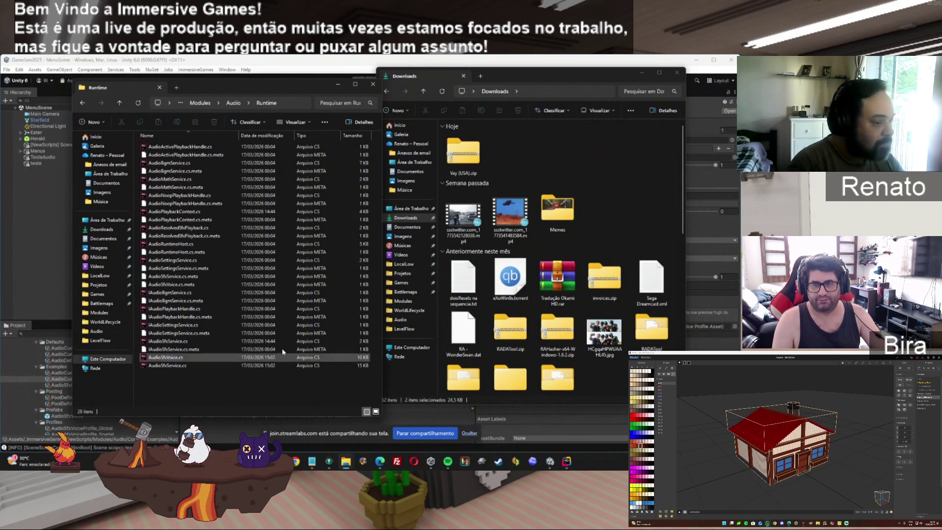
Check the new AudioSfxService.cs in Rider, then inspect a SceneFlowFadeAdapter warning in Unity.
{"action": "left_click", "coordinate": [565, 461]}
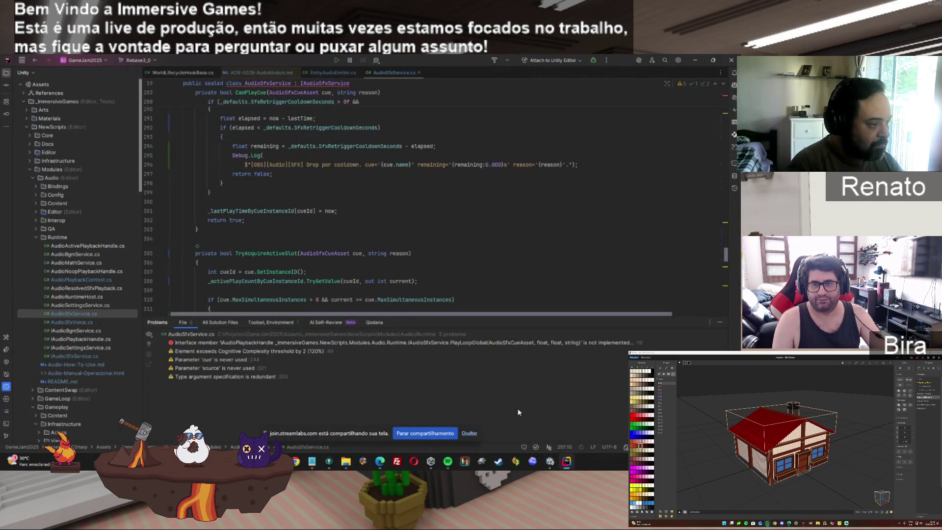
{"action": "left_click", "coordinate": [547, 462]}
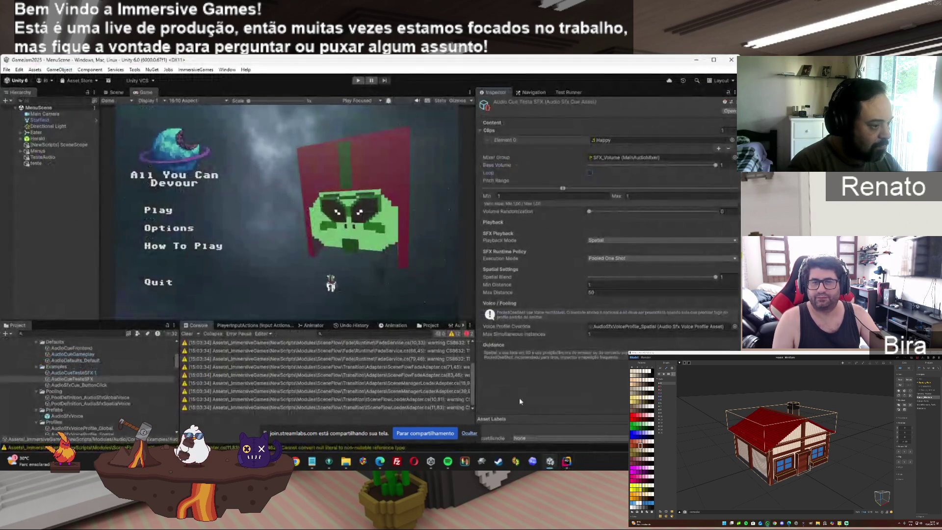
{"action": "left_click", "coordinate": [393, 375]}
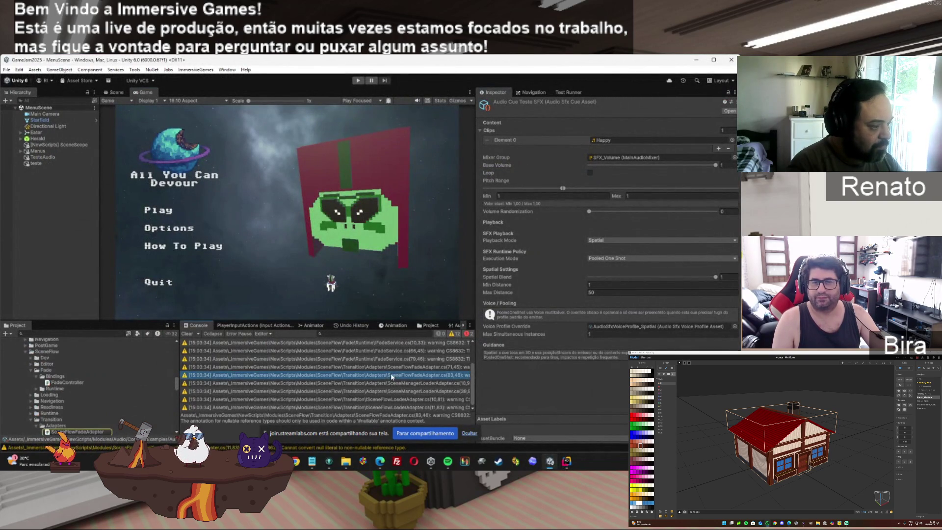
In Rider, jump from the unimplemented interface member error to the AudioSfxService class declaration at line 19.
{"action": "left_click", "coordinate": [564, 461]}
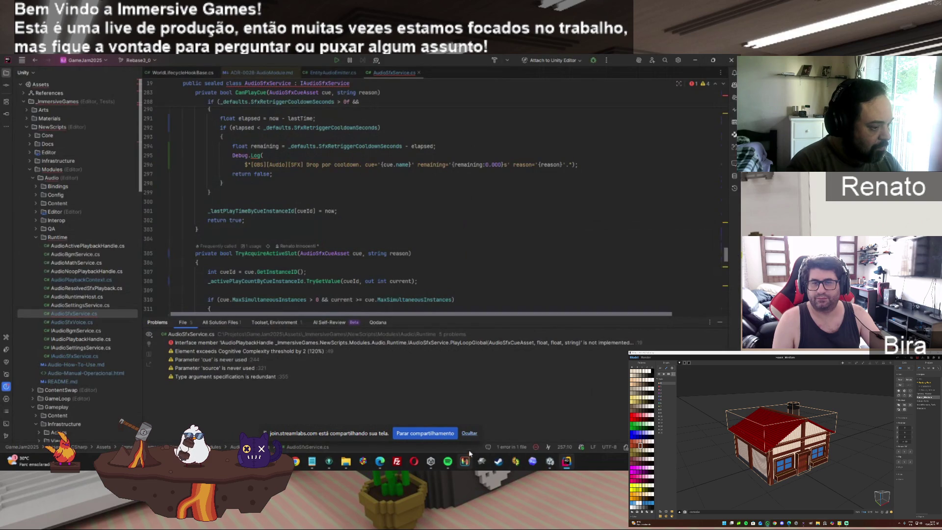
{"action": "left_click", "coordinate": [273, 343]}
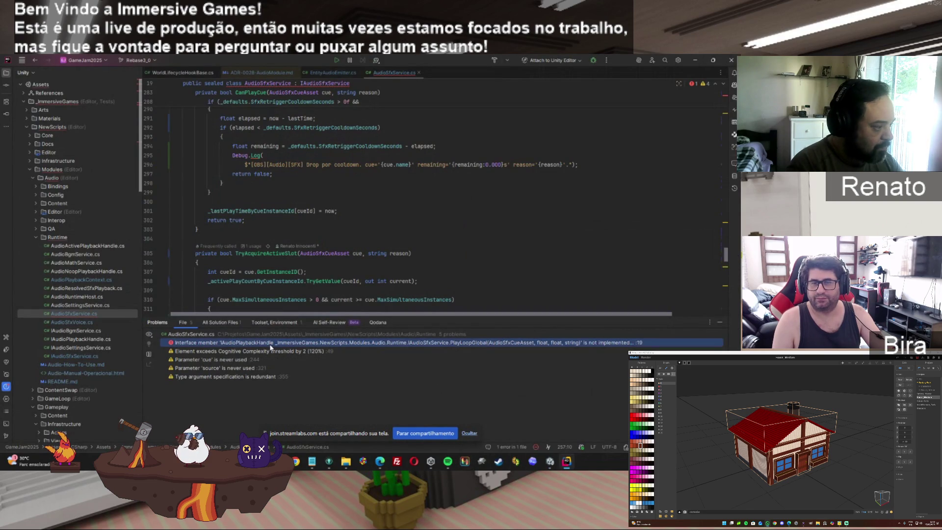
{"action": "double_click", "coordinate": [270, 344]}
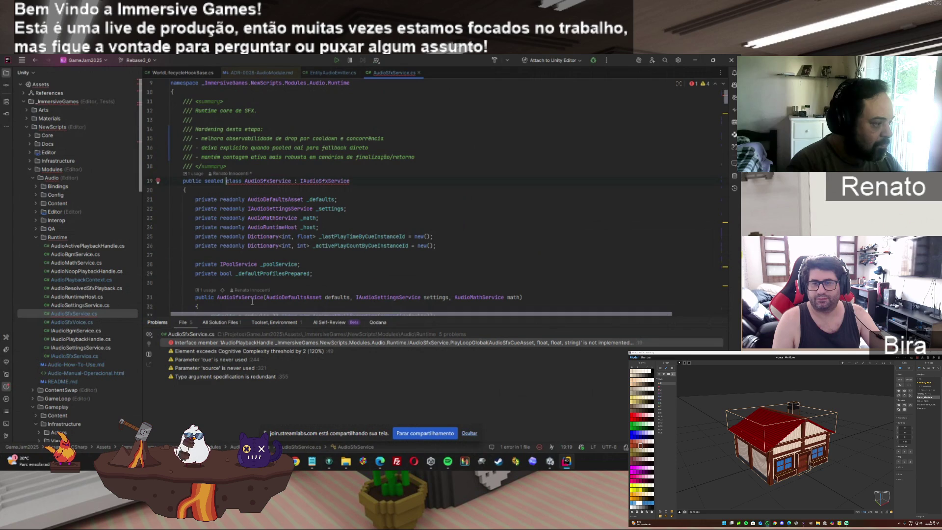
{"action": "left_click", "coordinate": [550, 461]}
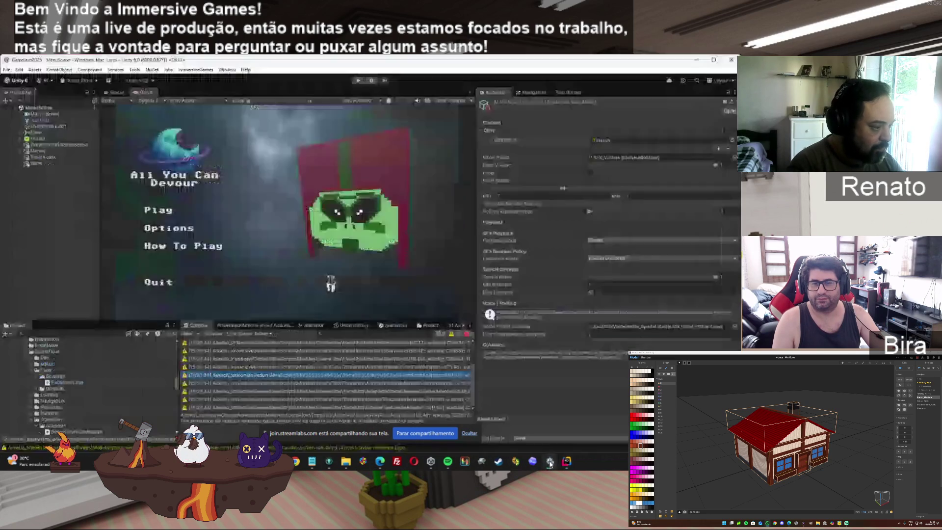
Filter the Unity Console to errors only and read both AudioSfxService CS0535 error details.
{"action": "left_click", "coordinate": [452, 334]}
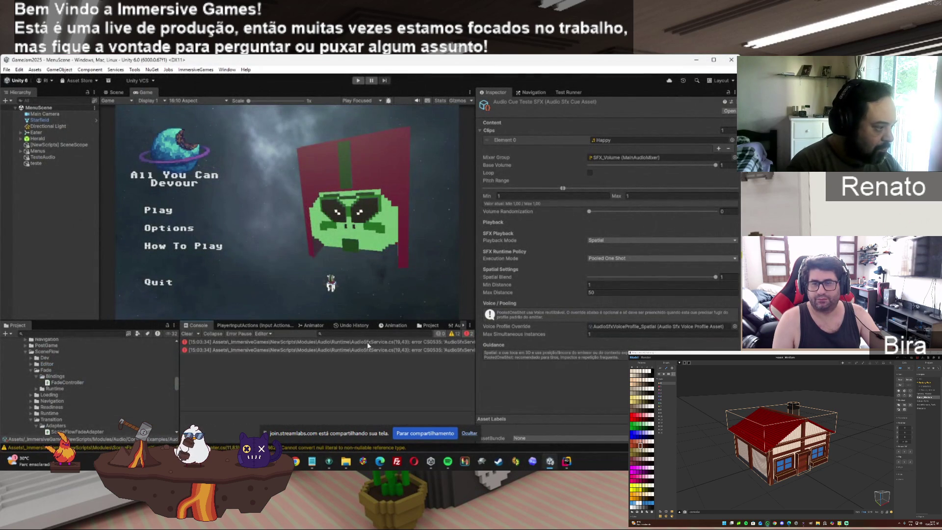
{"action": "left_click", "coordinate": [266, 344]}
{"action": "left_click", "coordinate": [267, 349]}
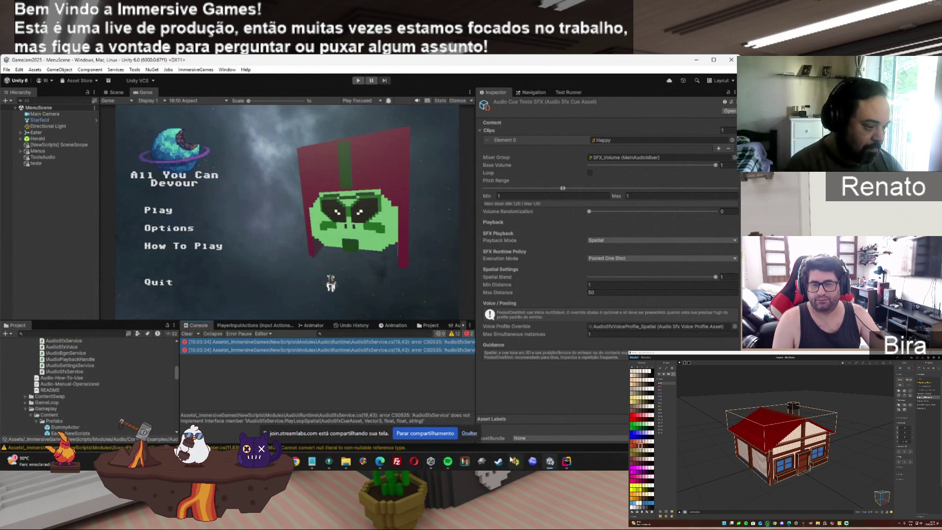
{"action": "mouse_move", "coordinate": [380, 462]}
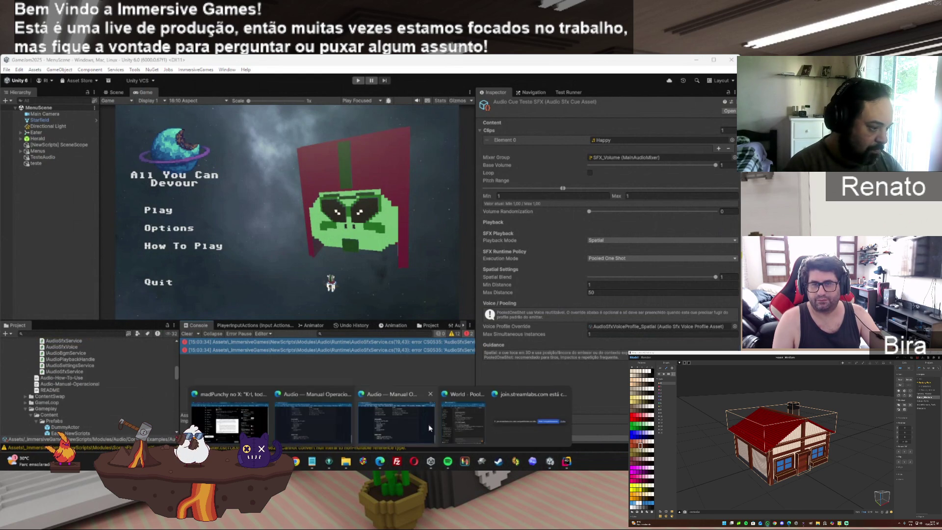
{"action": "left_click", "coordinate": [473, 423]}
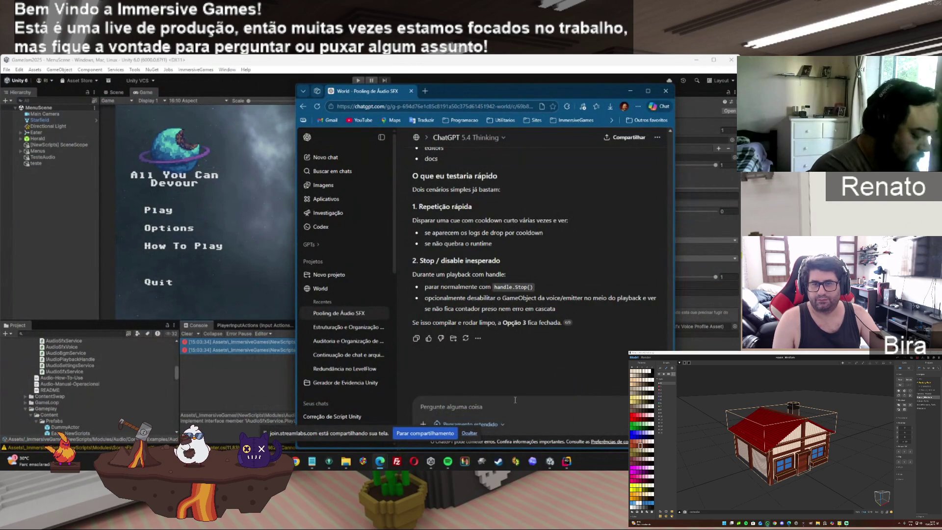
Write in Portuguese that it doesn't compile with the correct files, pasting both CS0535 errors.
{"action": "type", "text": "nçao compl"}
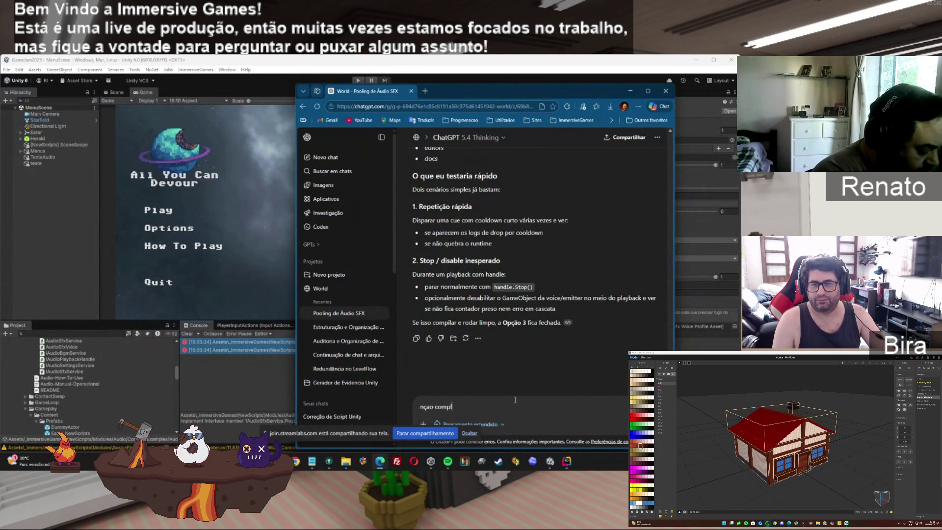
{"action": "key", "text": "BackSpace"}
{"action": "type", "text": "ila"}
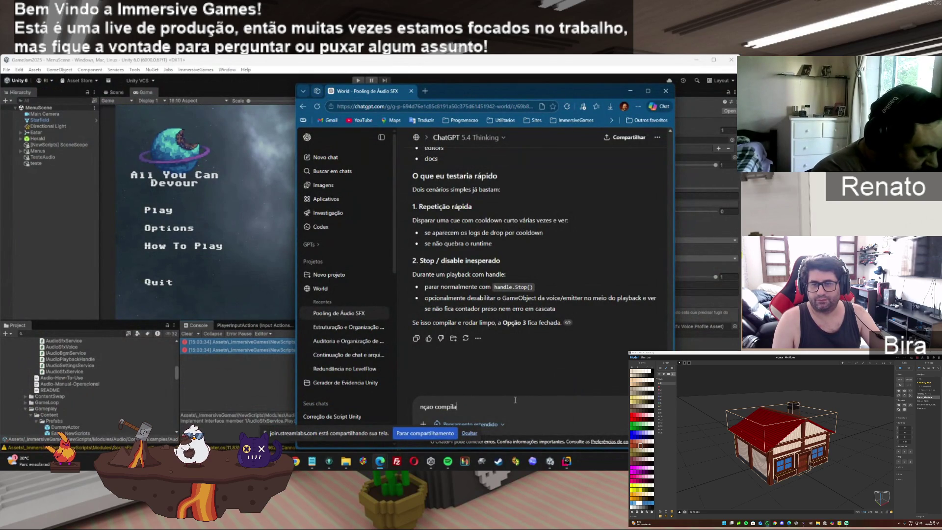
{"action": "type", "text": ", vc não esta duando"}
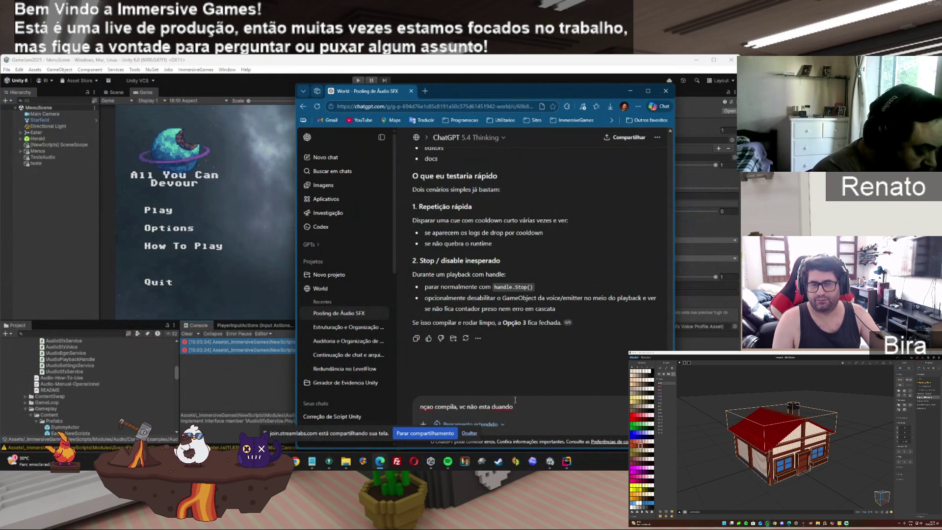
{"action": "key", "text": "BackSpace"}
{"action": "key", "text": "BackSpace"}
{"action": "key", "text": "BackSpace"}
{"action": "key", "text": "BackSpace"}
{"action": "key", "text": "BackSpace"}
{"action": "key", "text": "BackSpace"}
{"action": "type", "text": "u"}
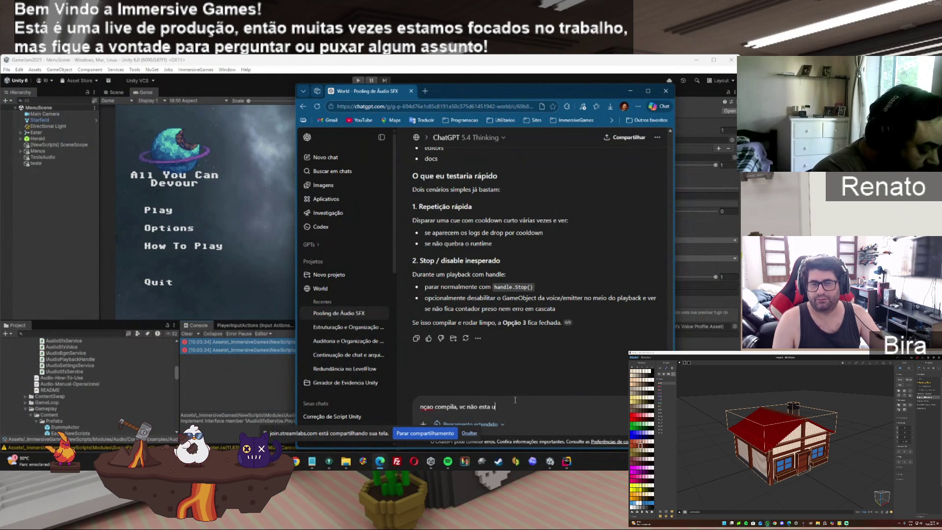
{"action": "type", "text": "sando os arquiv"}
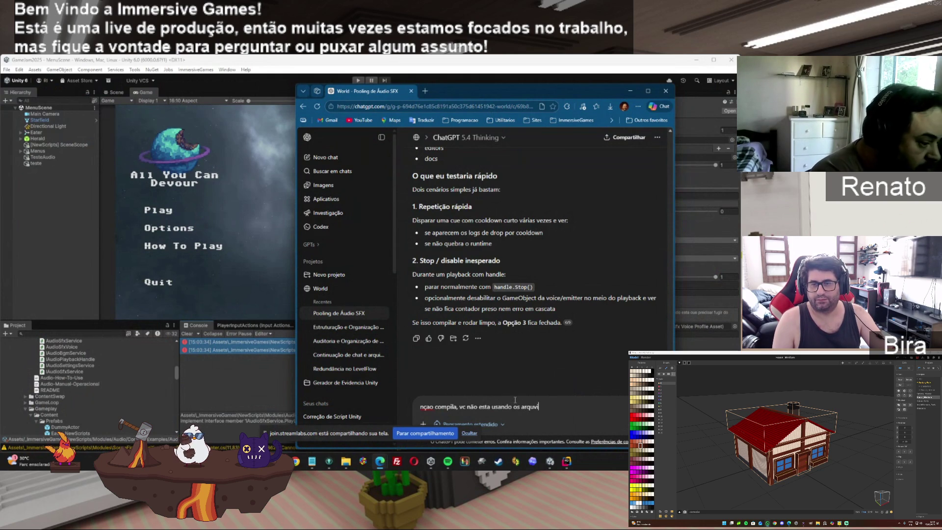
{"action": "type", "text": "os corretos:"}
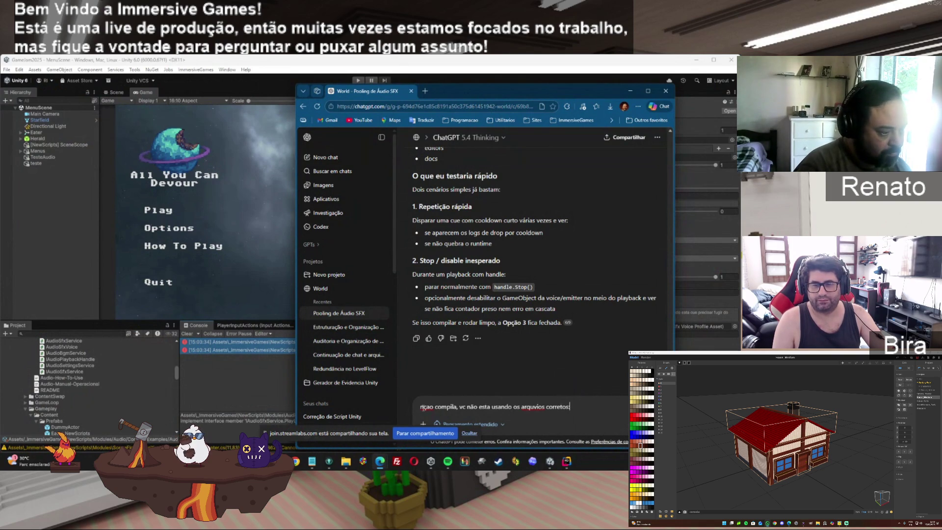
{"action": "key", "text": "ctrl+v"}
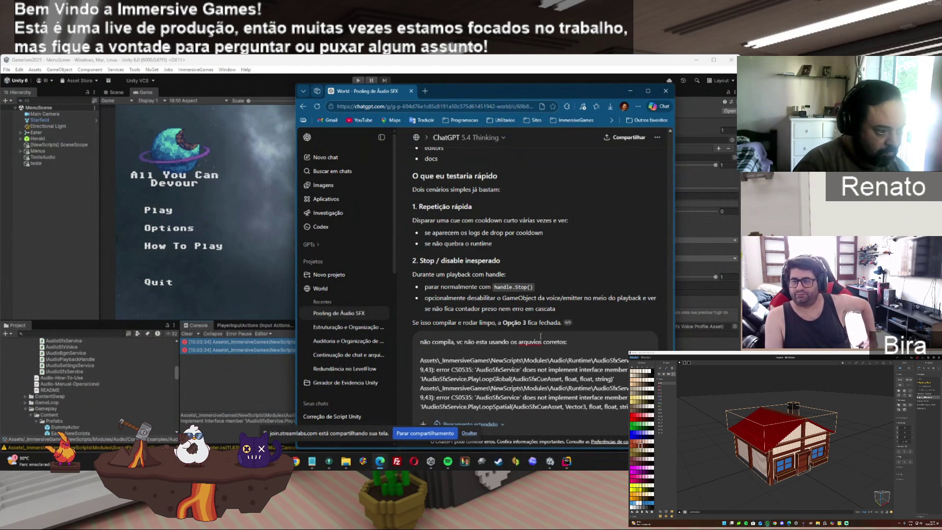
Fix the spelling of 'arquivos' and send the error report to ChatGPT.
{"action": "right_click", "coordinate": [541, 338]}
{"action": "left_click", "coordinate": [564, 172]}
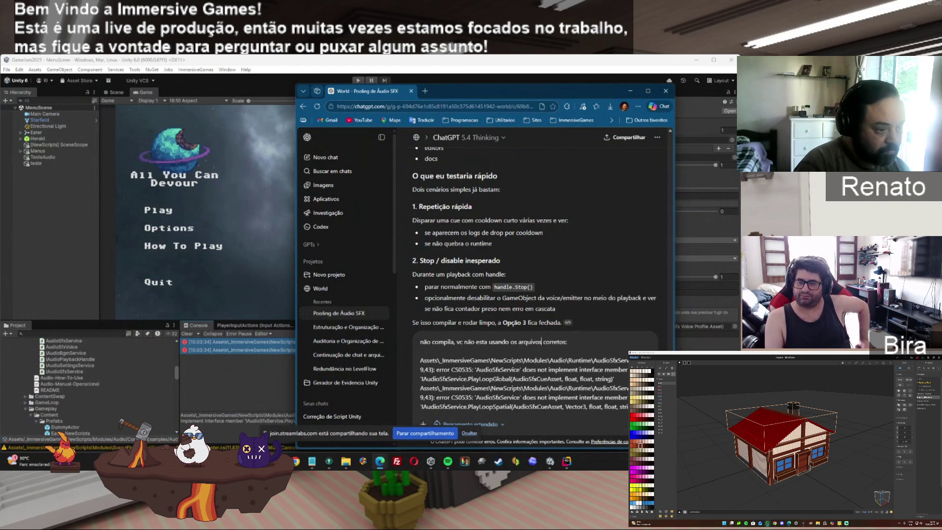
{"action": "key", "text": "Return"}
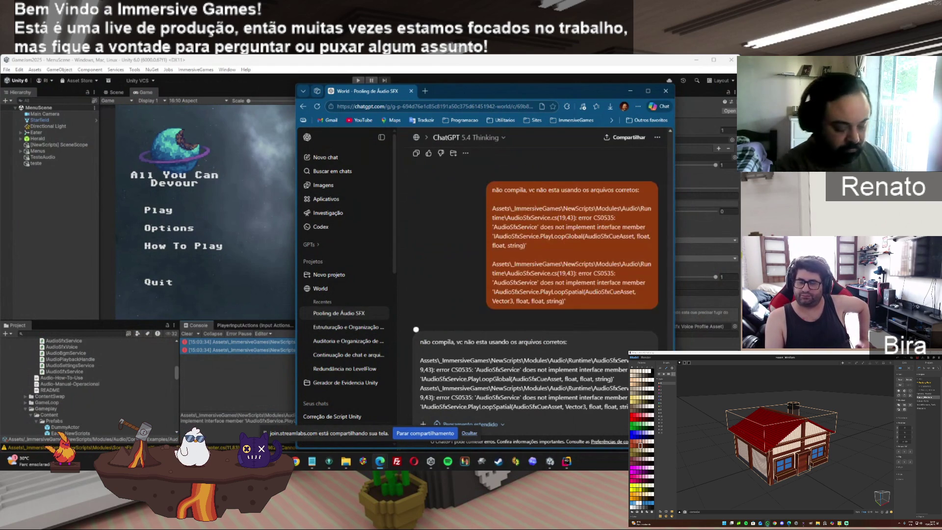
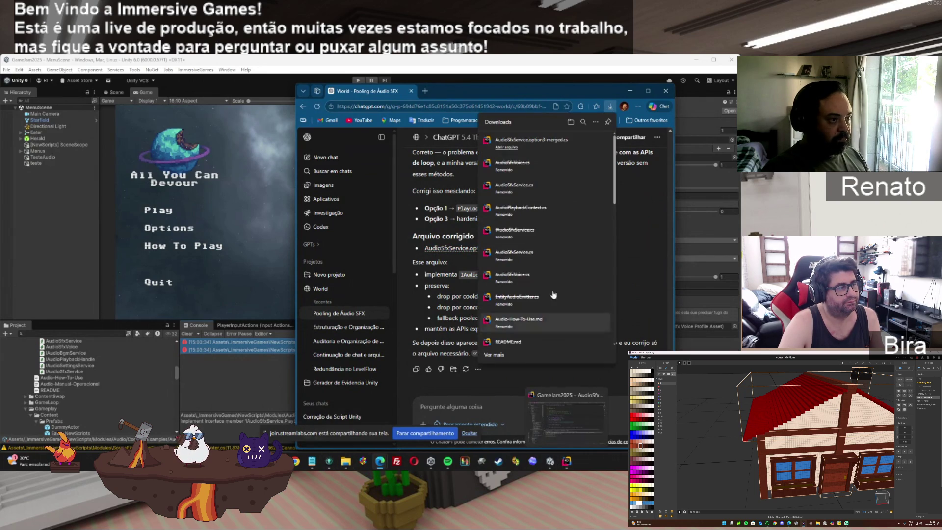
Open the downloaded AudioSfxService.option3-merged.cs from Edge's downloads in Rider.
{"action": "left_click", "coordinate": [529, 141]}
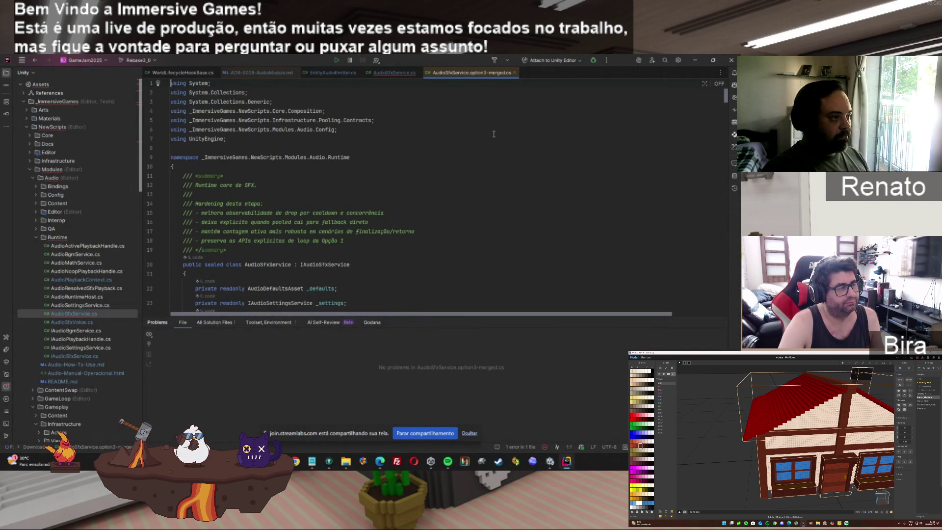
Overwrite AudioSfxService.cs with the merged option3 code, clearing the unimplemented PlayLoopGlobal error.
{"action": "left_click", "coordinate": [448, 135]}
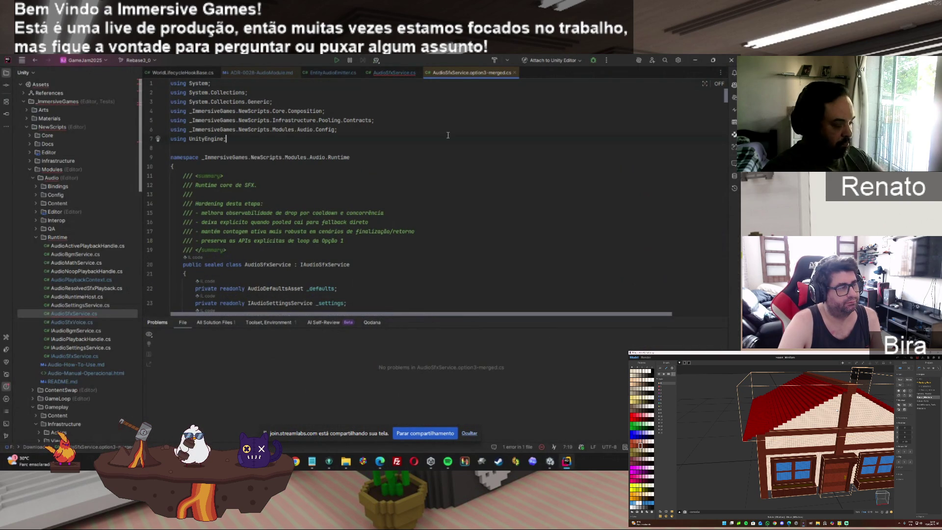
{"action": "key", "text": "ctrl+a"}
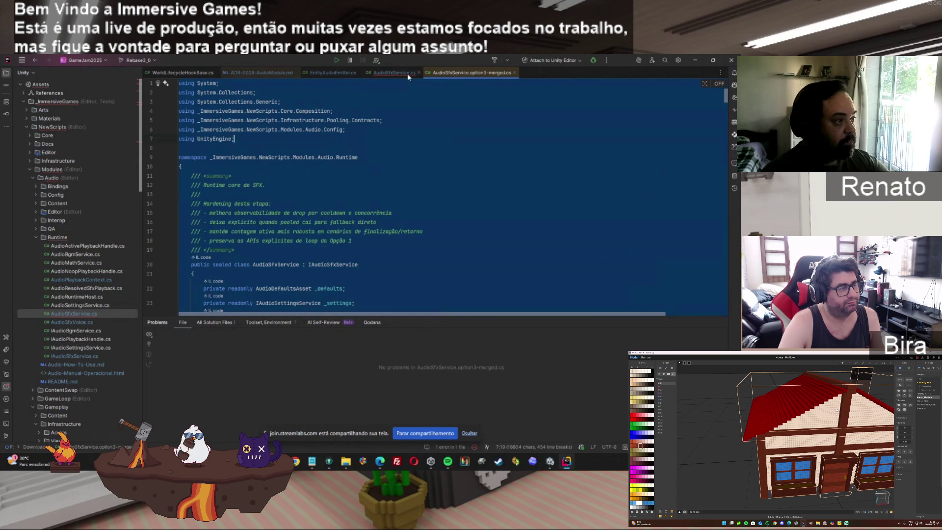
{"action": "key", "text": "ctrl+Tab"}
{"action": "key", "text": "ctrl+a"}
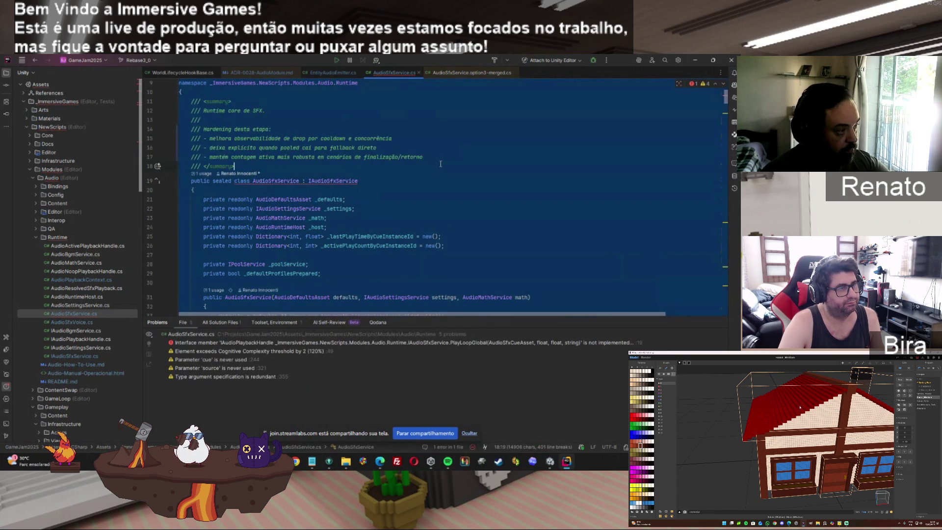
{"action": "key", "text": "ctrl+v"}
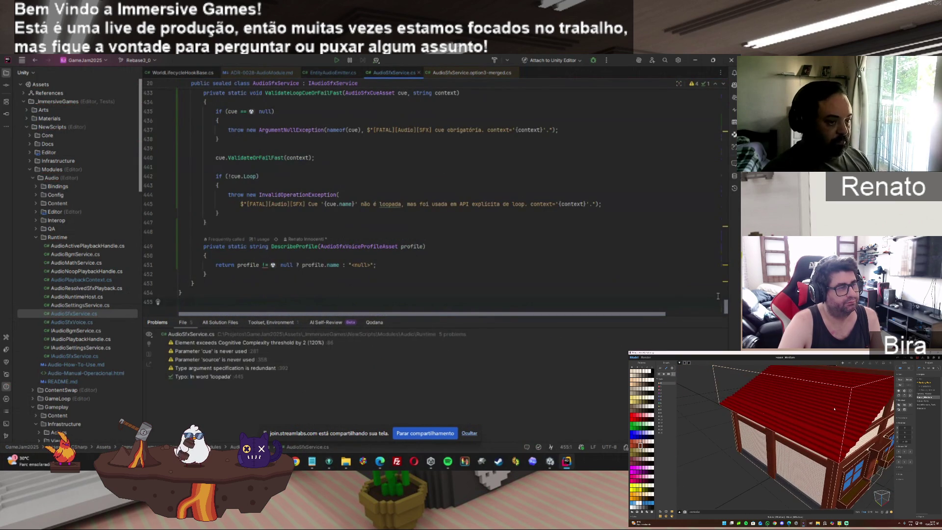
{"action": "left_click_drag", "start_coordinate": [725, 308], "coordinate": [715, 87]}
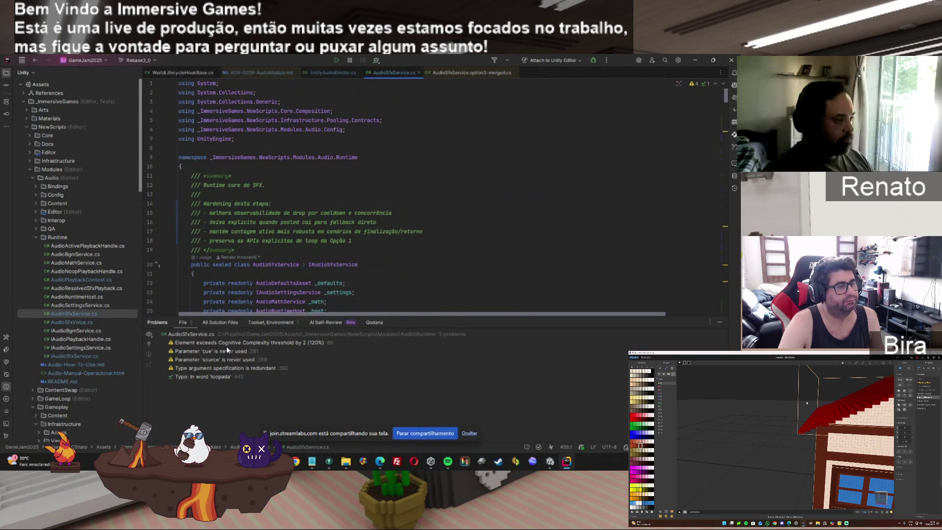
Run the game in Unity, choose Play on the title menu to hear the click, then stop.
{"action": "left_click", "coordinate": [550, 461]}
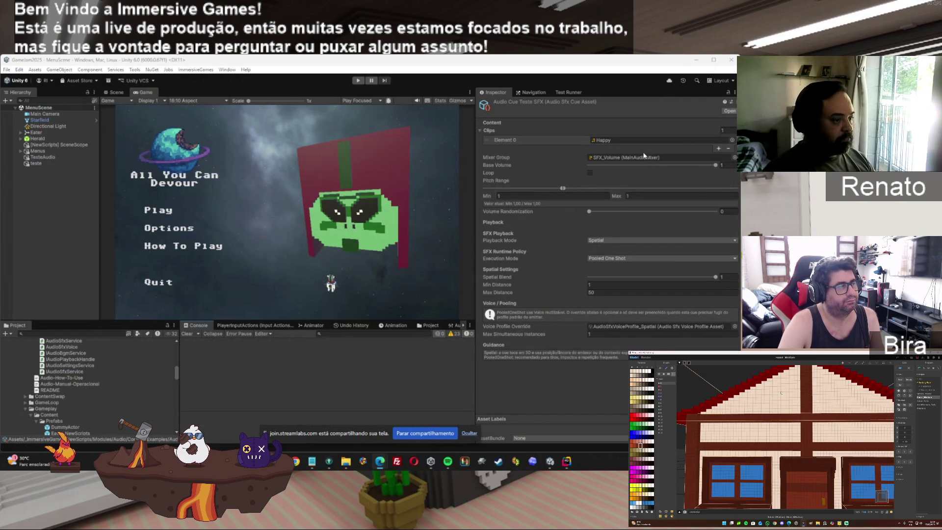
{"action": "left_click", "coordinate": [358, 80]}
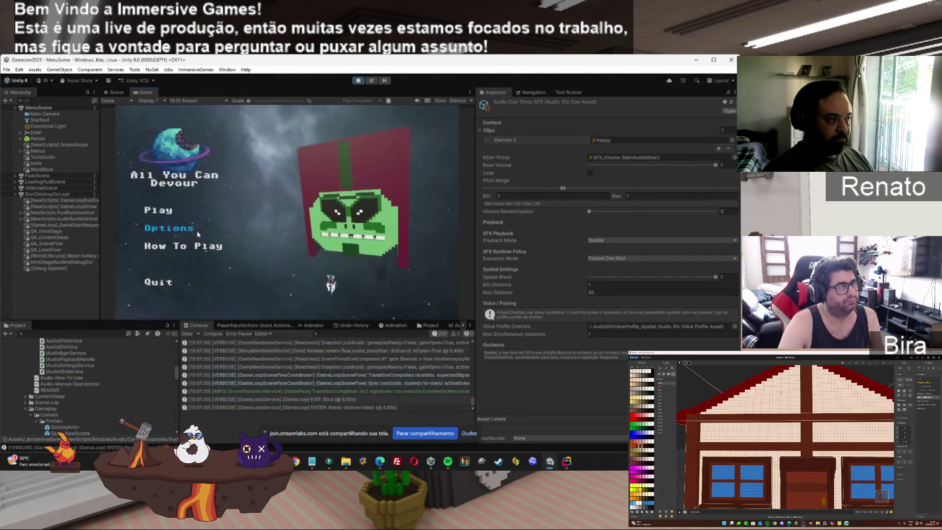
{"action": "left_click", "coordinate": [169, 215]}
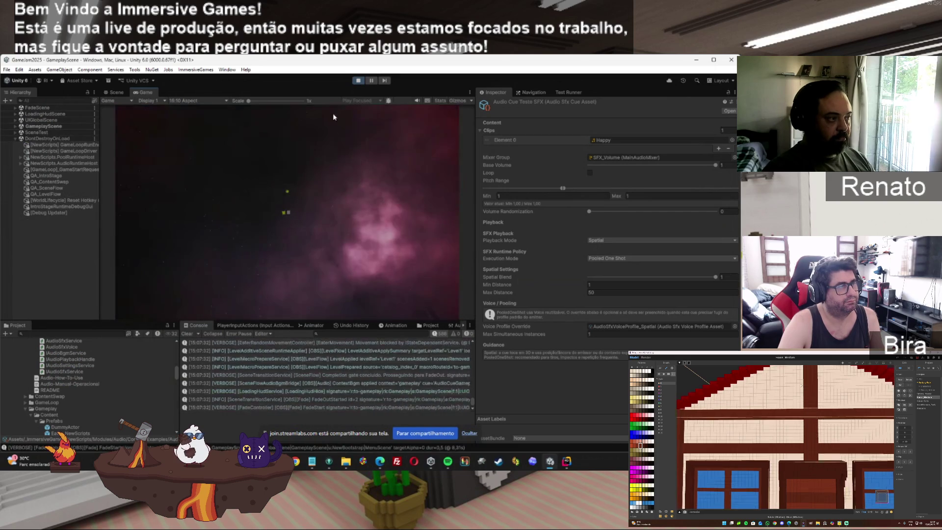
{"action": "left_click", "coordinate": [354, 81]}
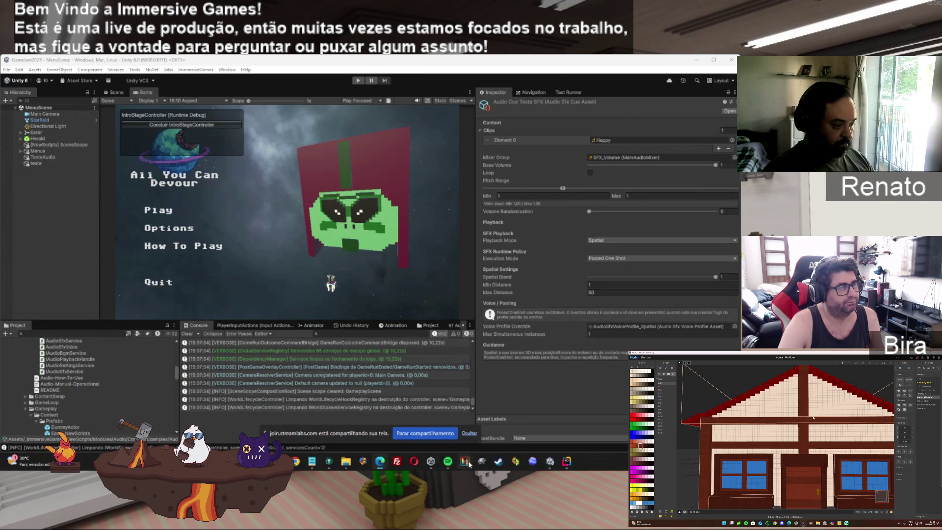
Return to the ChatGPT chat, close the downloads list, and begin the reply 'agora compila e tudo funcion'.
{"action": "mouse_move", "coordinate": [380, 461]}
{"action": "left_click", "coordinate": [476, 432]}
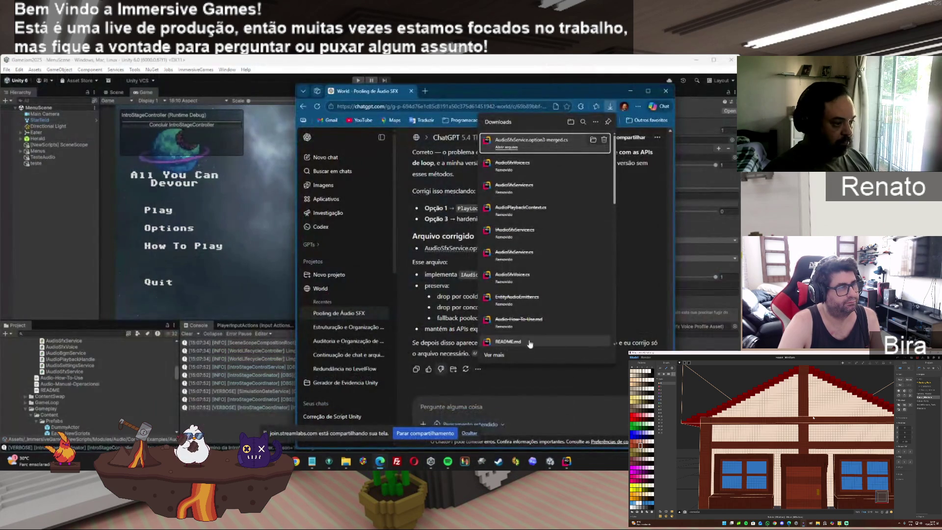
{"action": "left_click", "coordinate": [563, 399]}
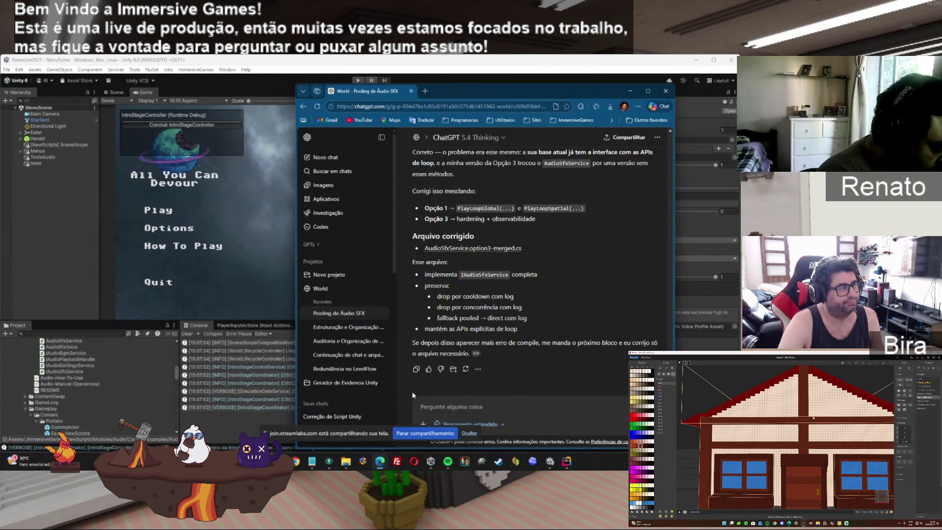
{"action": "type", "text": "agora compila e tudo fu"}
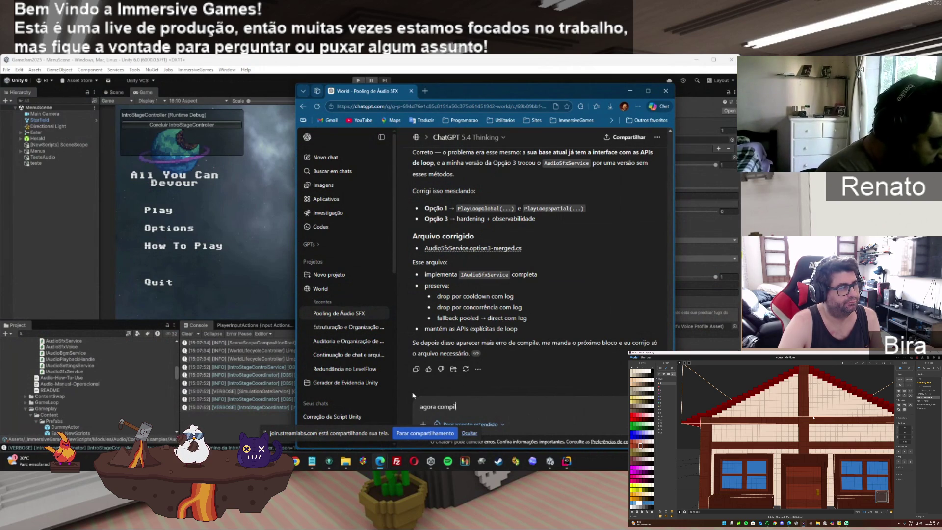
{"action": "type", "text": "nciona."}
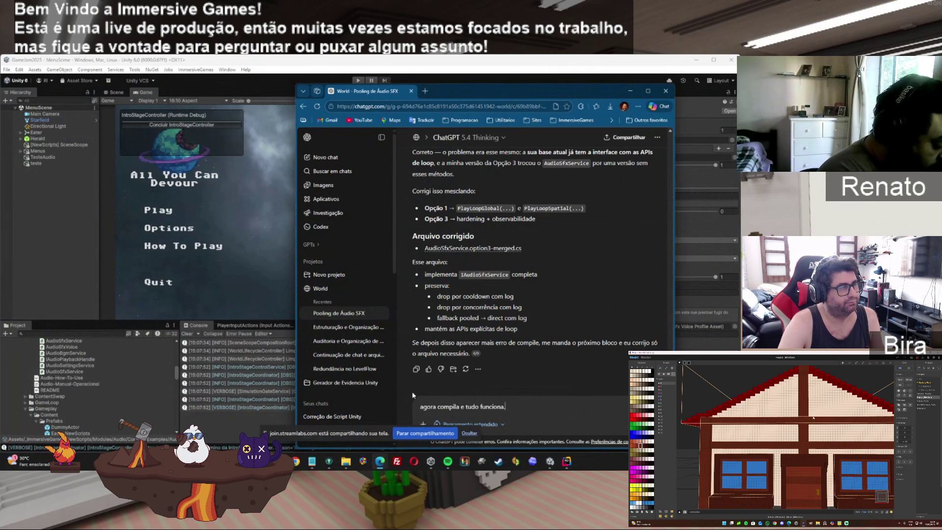
Add a new line asking how to pre-warm sounds per scene, noting global sounds play late, and send it.
{"action": "key", "text": "shift+Return"}
{"action": "type", "text": "tenho um"}
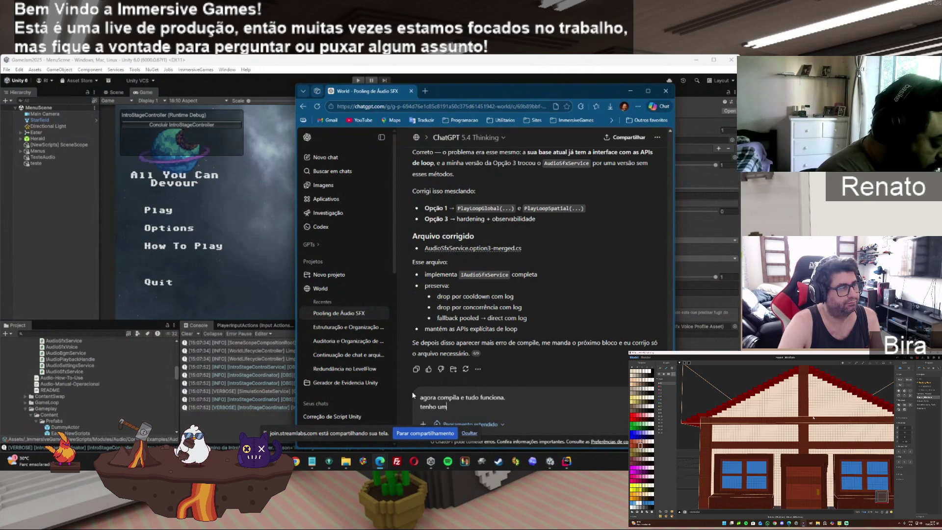
{"action": "type", "text": " ponto, exis"}
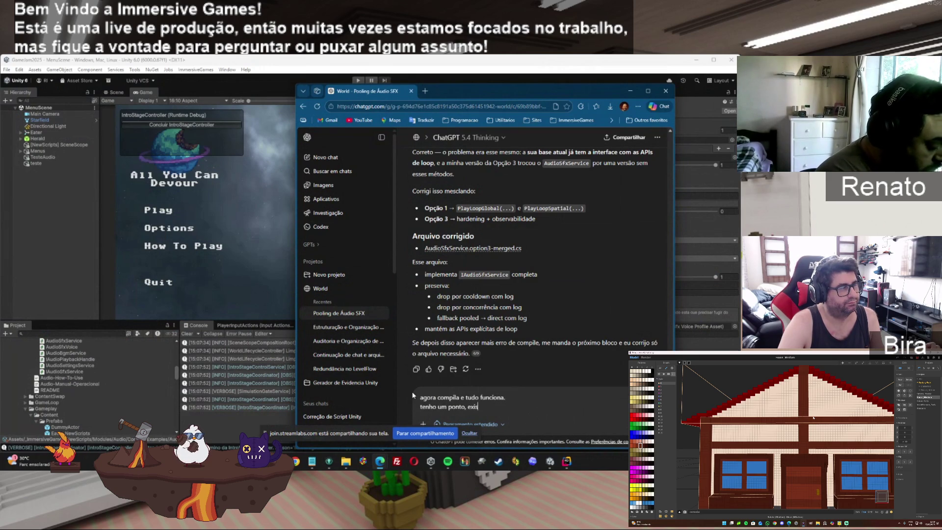
{"action": "type", "text": "te forma"}
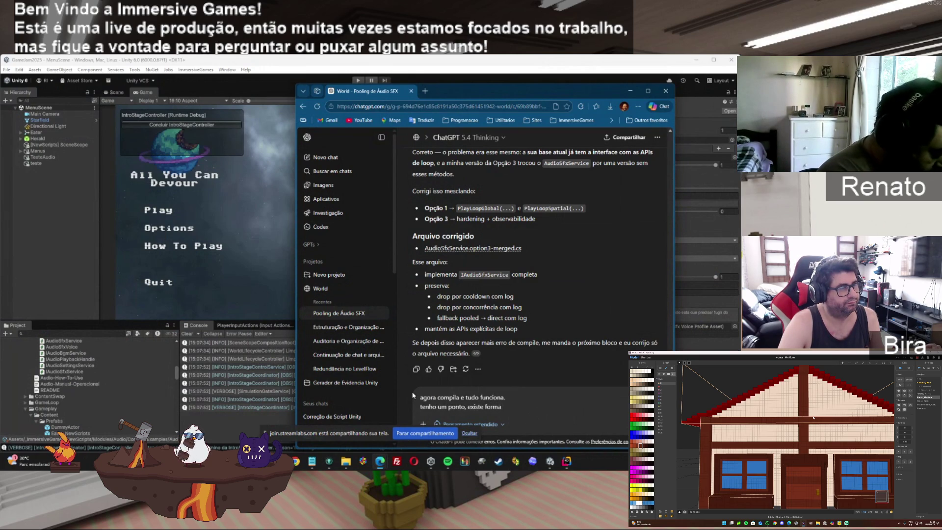
{"action": "key", "text": "BackSpace"}
{"action": "key", "text": "BackSpace"}
{"action": "key", "text": "BackSpace"}
{"action": "key", "text": "BackSpace"}
{"action": "key", "text": "BackSpace"}
{"action": "type", "text": "como fazer um pre warm de som"}
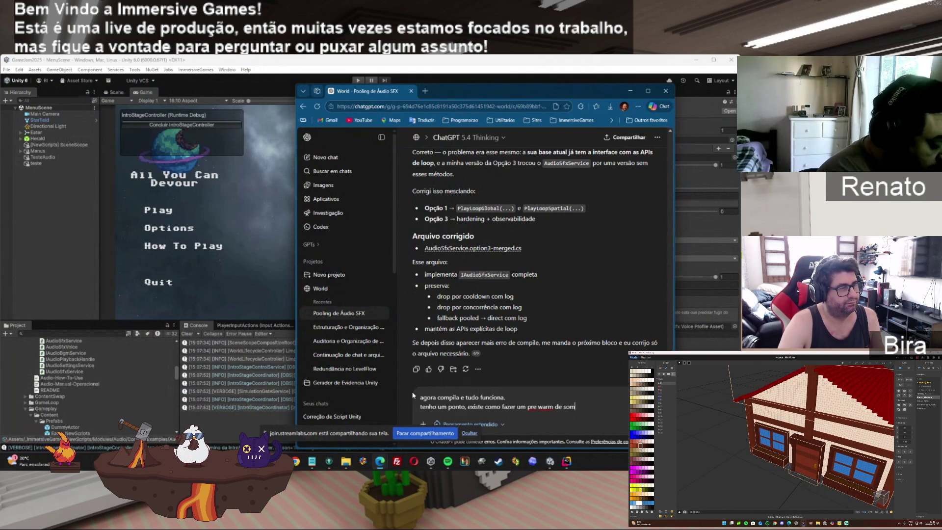
{"action": "key", "text": "BackSpace"}
{"action": "type", "text": "ns por "}
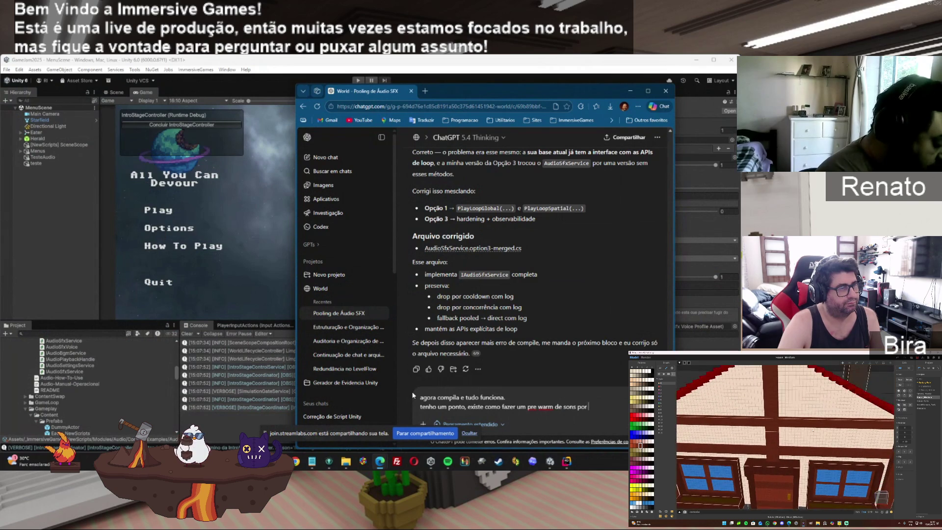
{"action": "type", "text": "scena"}
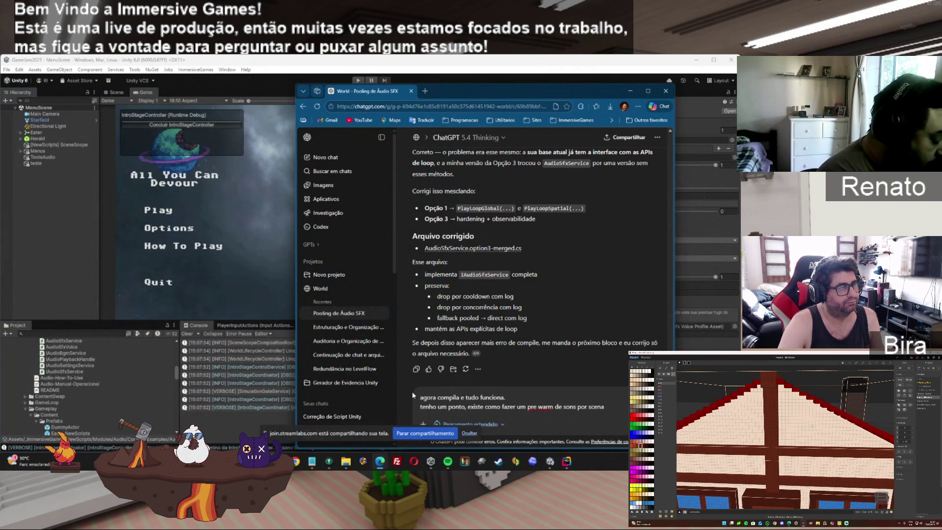
{"action": "type", "text": "? pr"}
{"action": "type", "text": "incipa"}
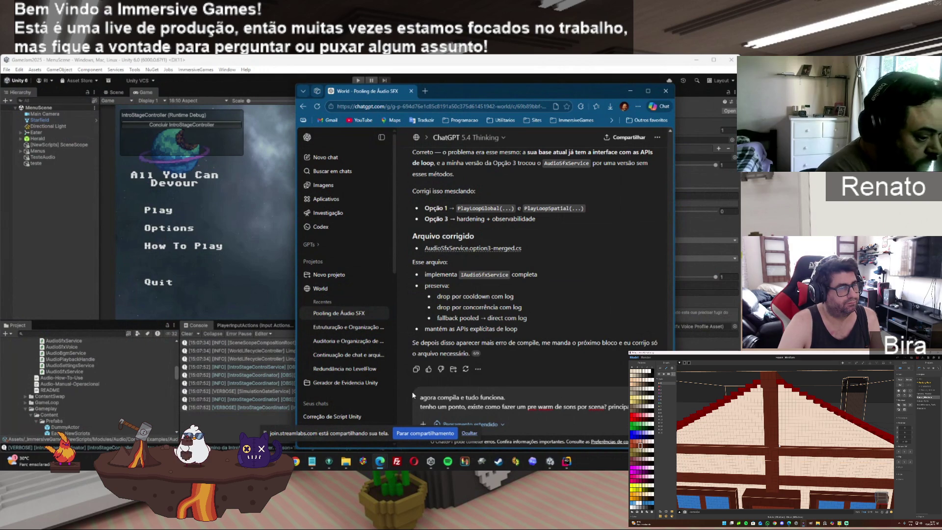
{"action": "type", "text": "de "}
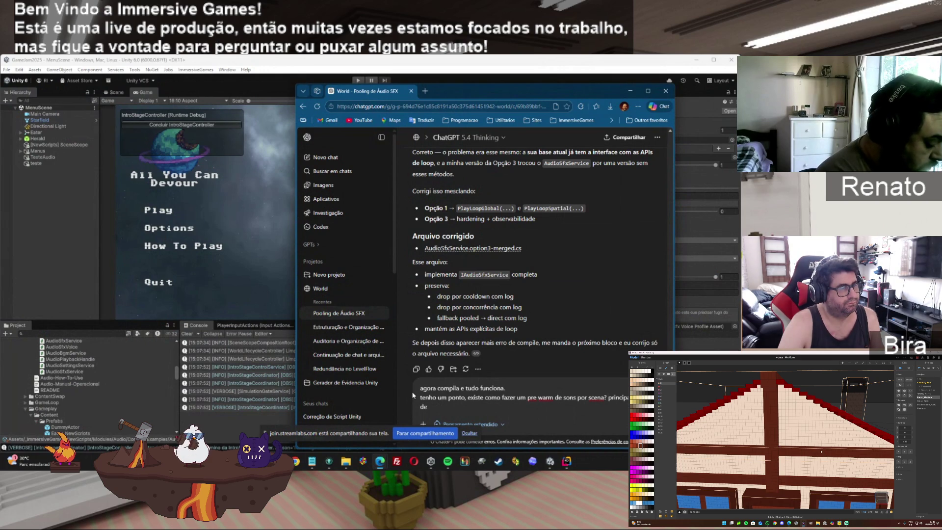
{"action": "type", "text": "sons globais"}
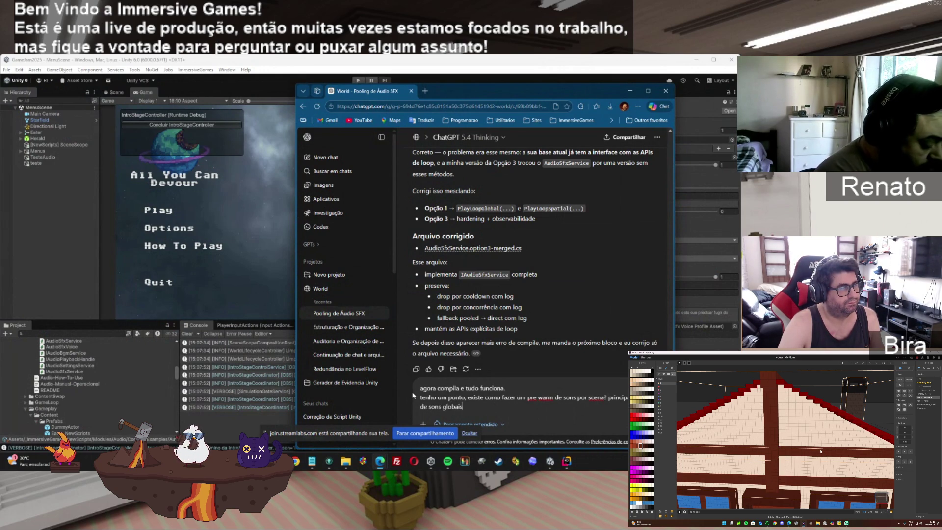
{"action": "type", "text": " (acho eles mais imp"}
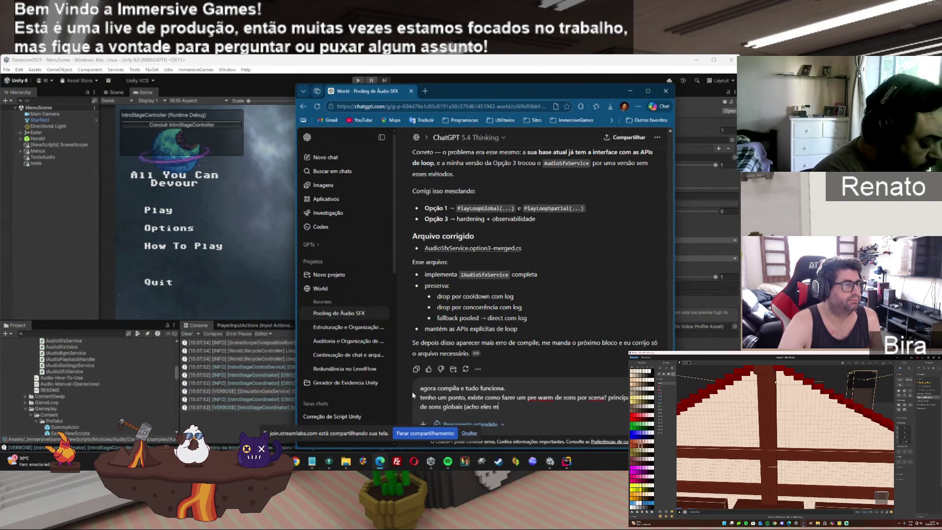
{"action": "type", "text": "ortantes nesse cas"}
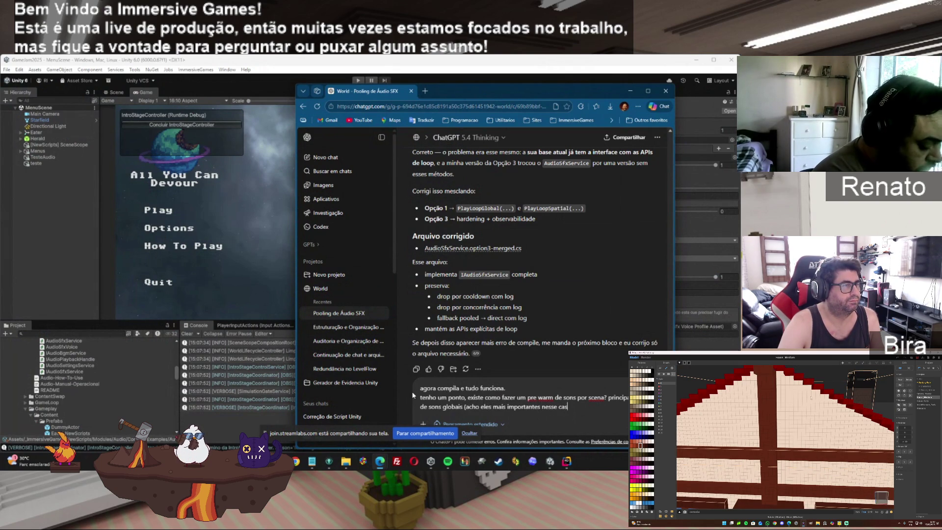
{"action": "type", "text": "o) porqu"}
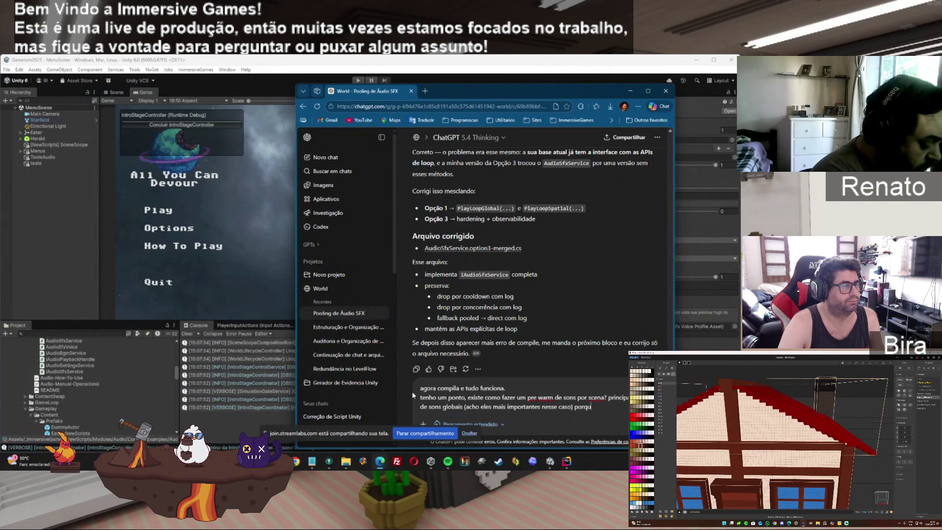
{"action": "type", "text": "e as vezes o s"}
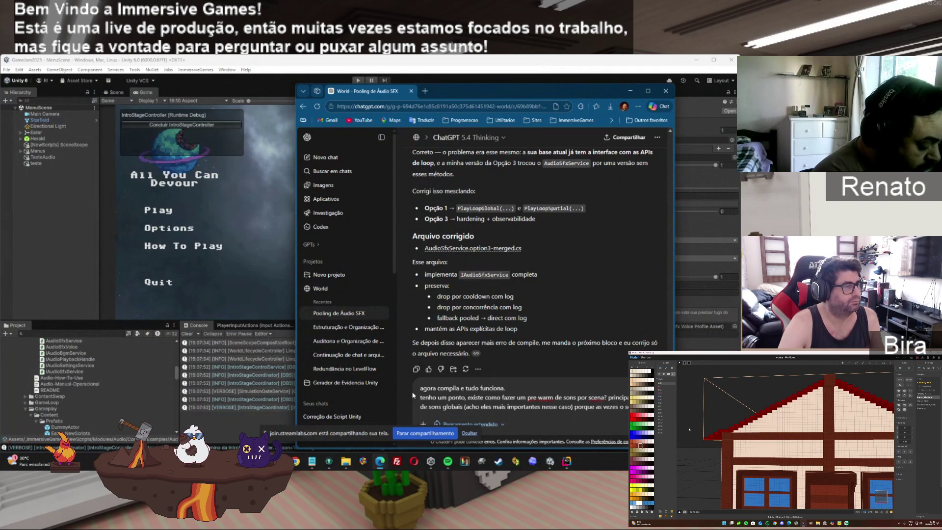
{"action": "type", "text": " dispara bem depois de"}
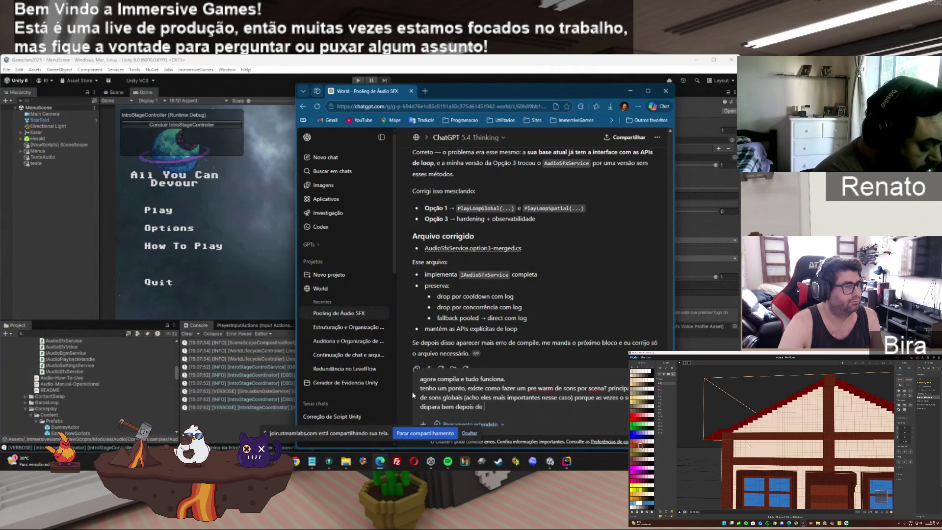
{"action": "type", "text": " clicar um bo"}
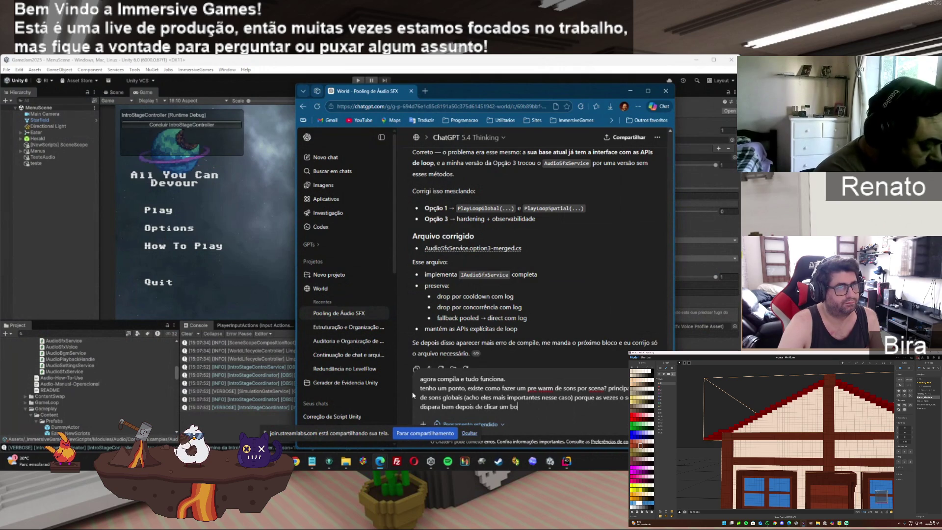
{"action": "type", "text": "tão por exemplo"}
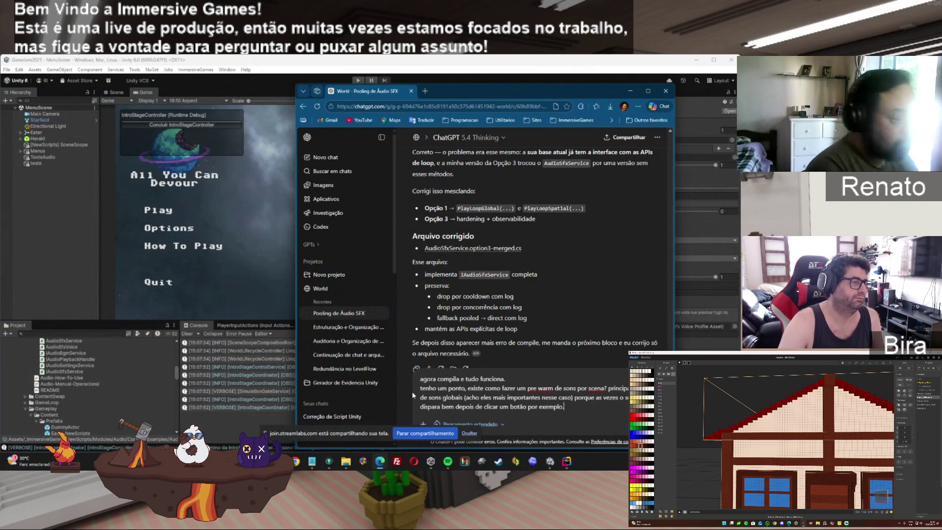
{"action": "type", "text": "."}
{"action": "key", "text": "Return"}
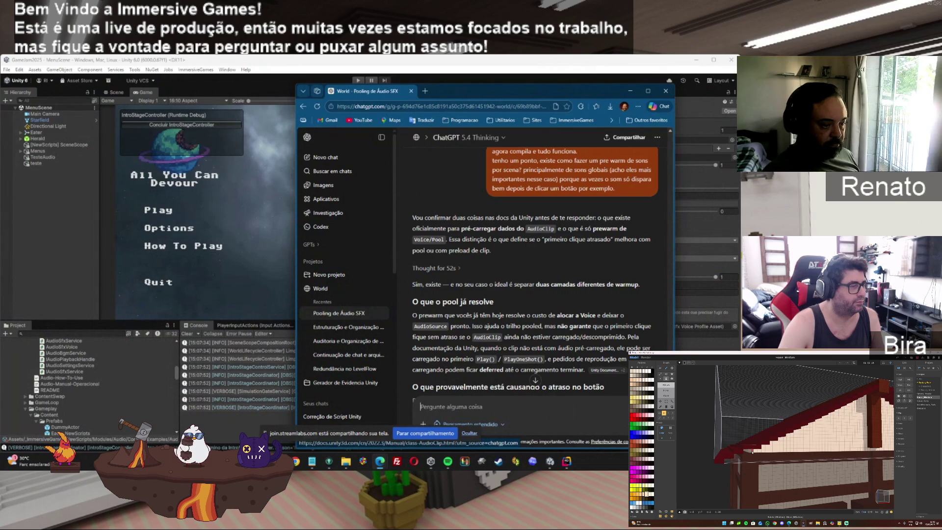
Scroll through ChatGPT's reply recommending a per-scene audio warmup and preloading UI clips.
{"action": "scroll", "coordinate": [534, 275], "scroll_direction": "down", "scroll_amount": 3}
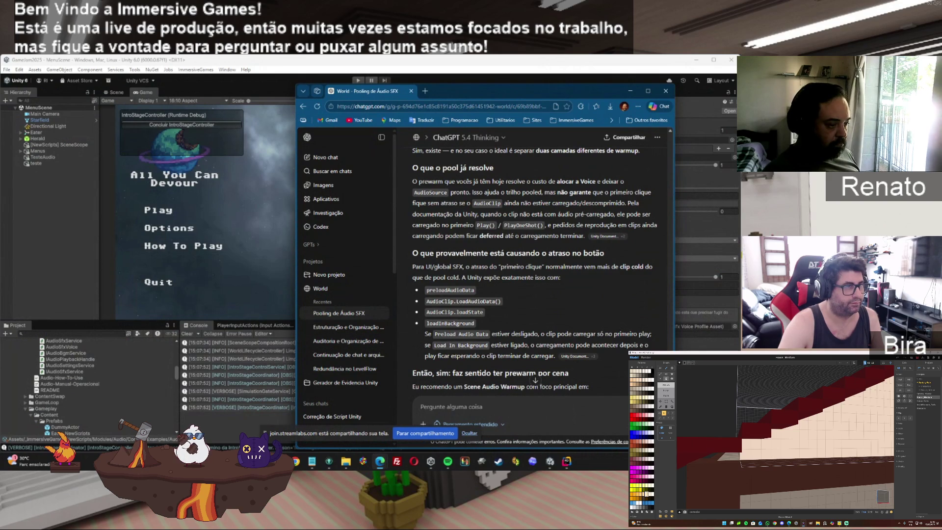
{"action": "scroll", "coordinate": [534, 265], "scroll_direction": "down", "scroll_amount": 3}
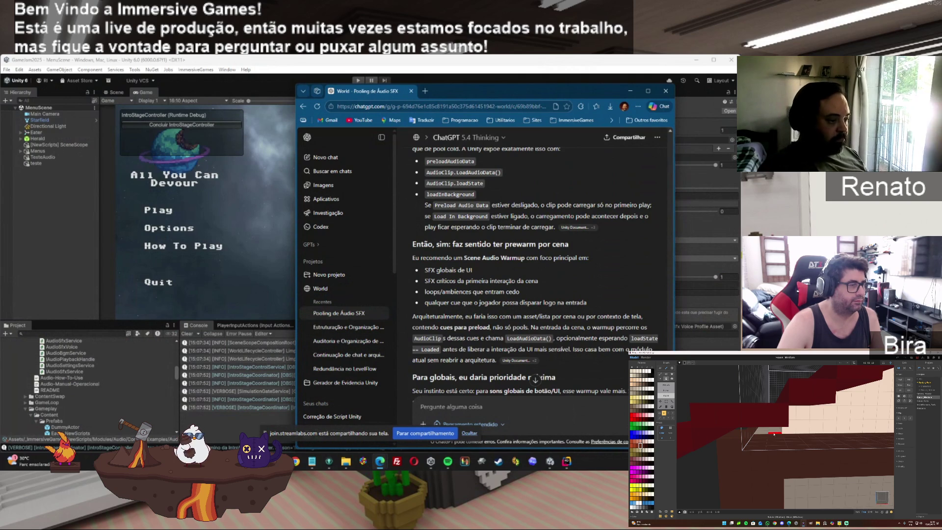
{"action": "scroll", "coordinate": [534, 270], "scroll_direction": "down", "scroll_amount": 3}
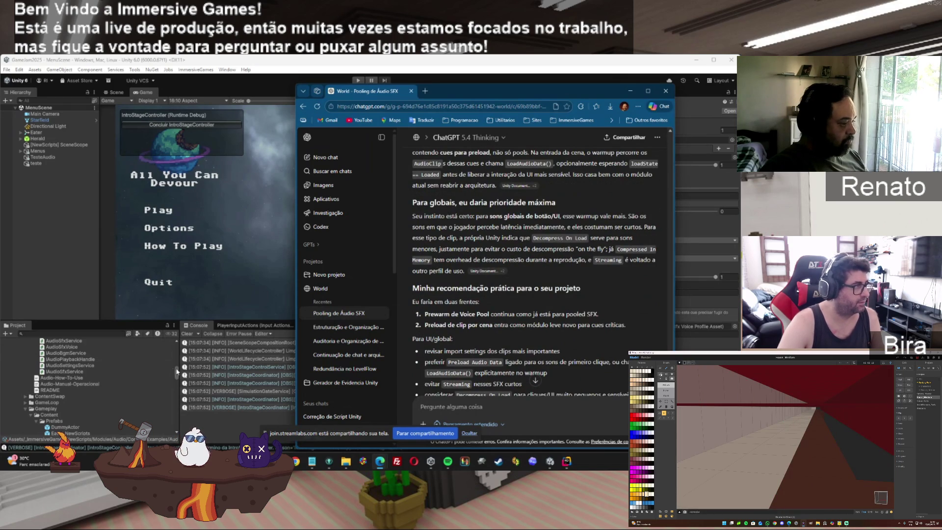
{"action": "left_click_drag", "start_coordinate": [177, 375], "coordinate": [178, 349]}
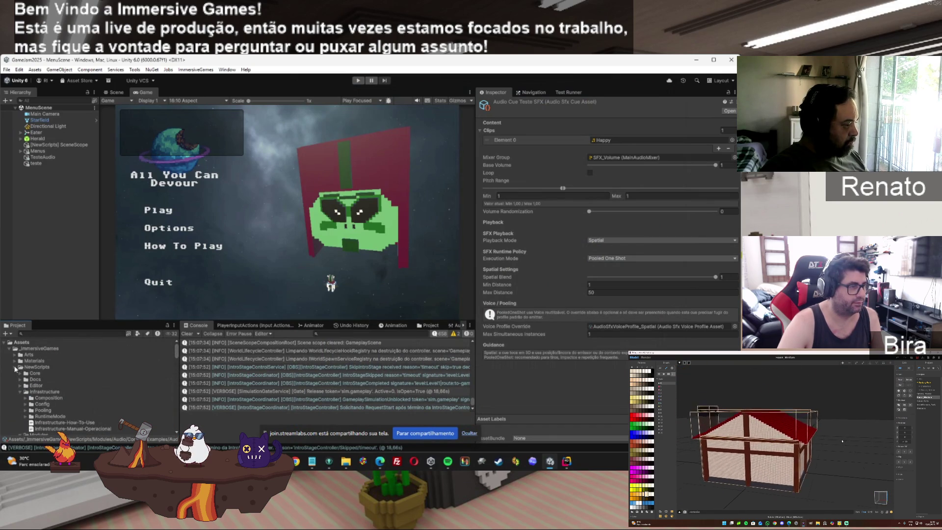
Enable Preload Audio Data on the Cursor_Click clip, apply it, and check its load type options.
{"action": "left_click", "coordinate": [15, 354]}
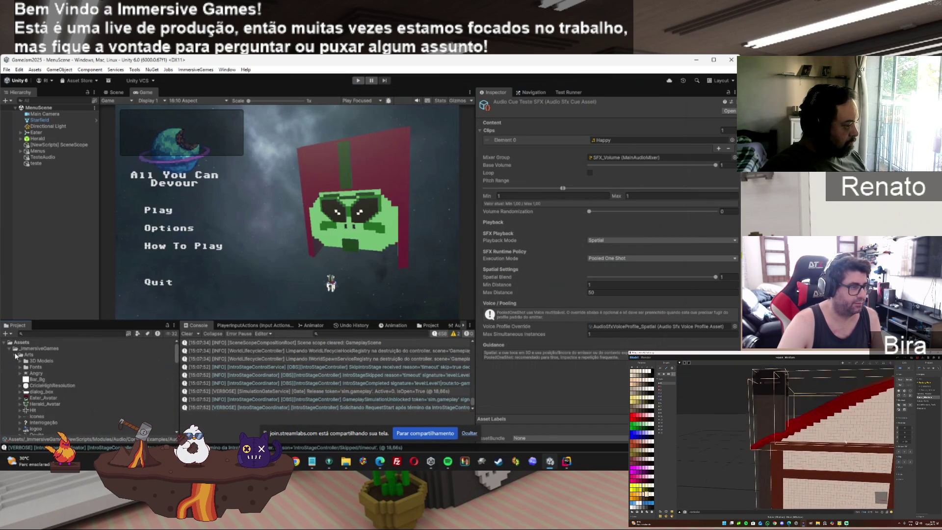
{"action": "left_click", "coordinate": [15, 355]}
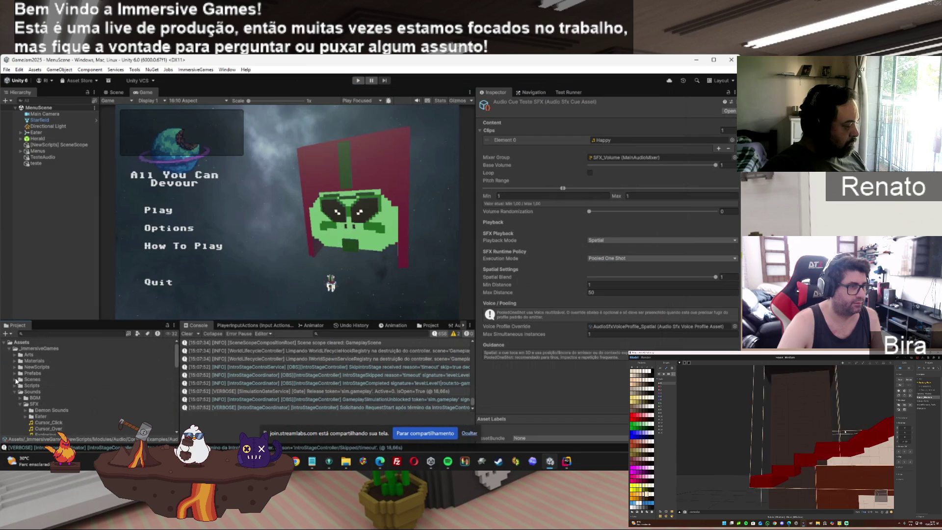
{"action": "left_click", "coordinate": [67, 421]}
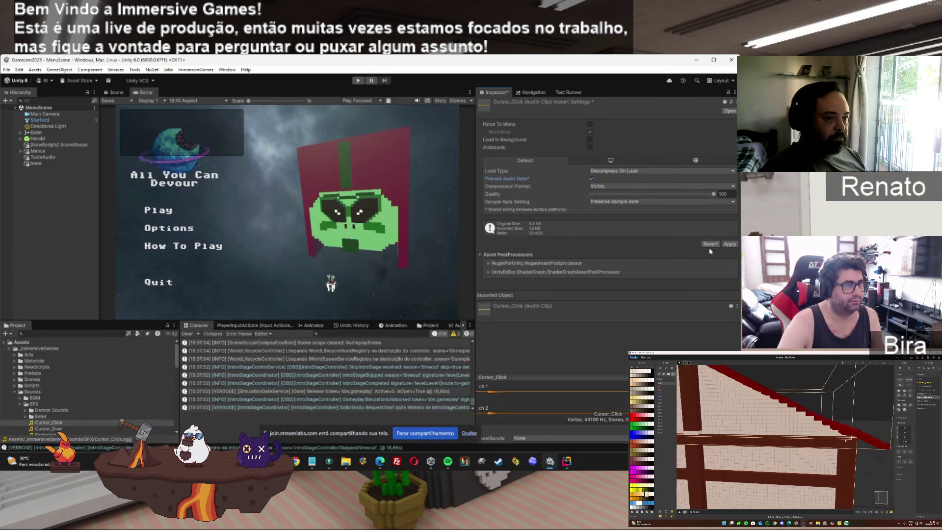
{"action": "left_click", "coordinate": [729, 244]}
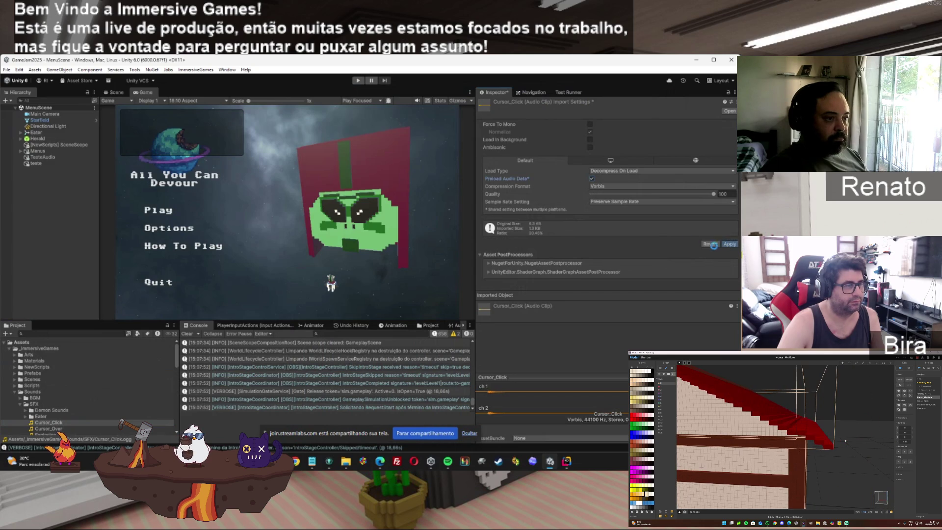
{"action": "left_click", "coordinate": [656, 171]}
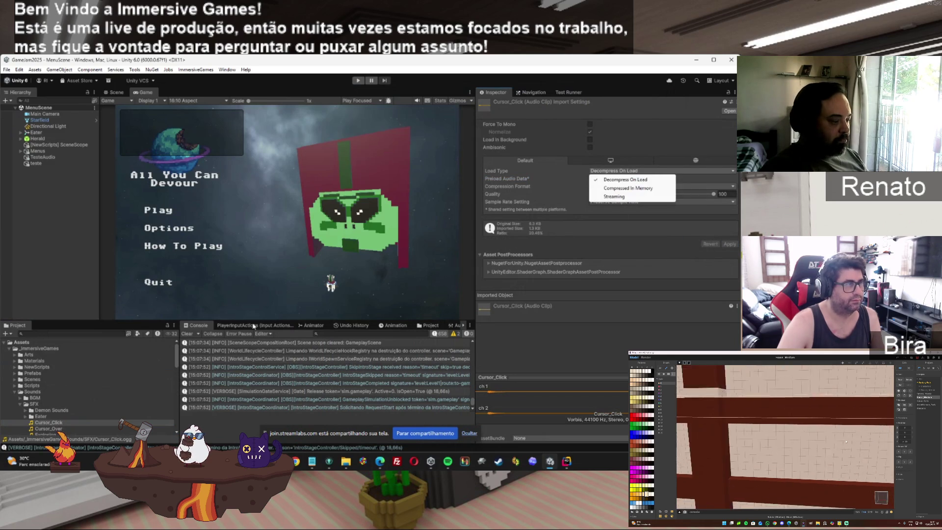
{"action": "mouse_move", "coordinate": [379, 468]}
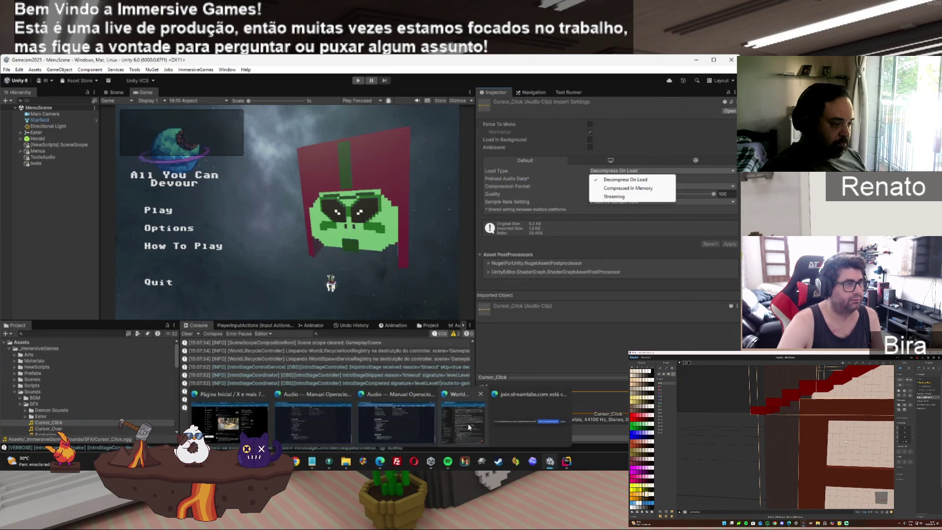
{"action": "left_click", "coordinate": [456, 410]}
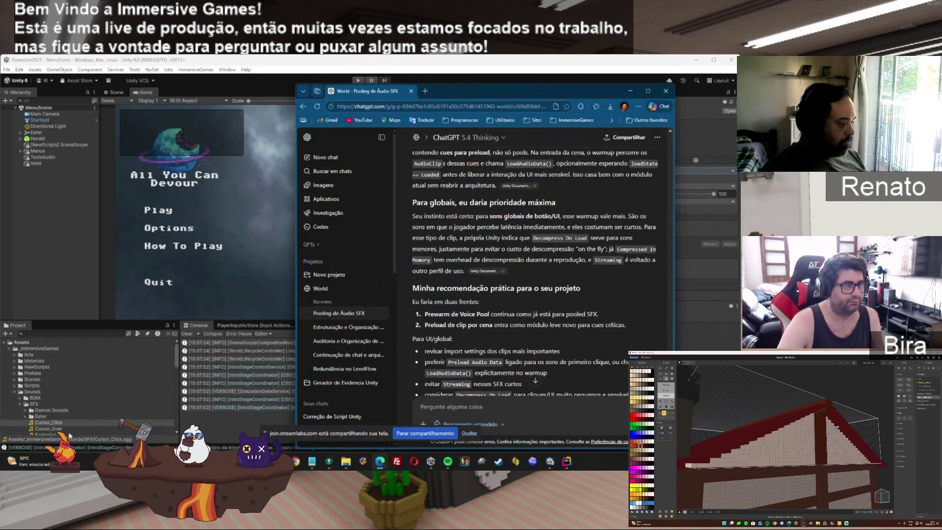
Enable Preload Audio Data on Cursor_Over, apply it, and start play mode.
{"action": "left_click", "coordinate": [701, 226]}
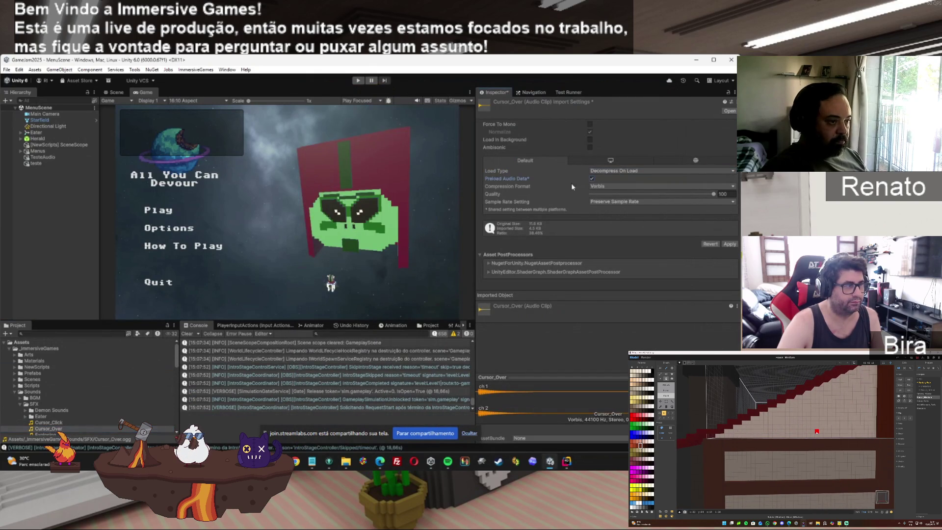
{"action": "left_click", "coordinate": [730, 244]}
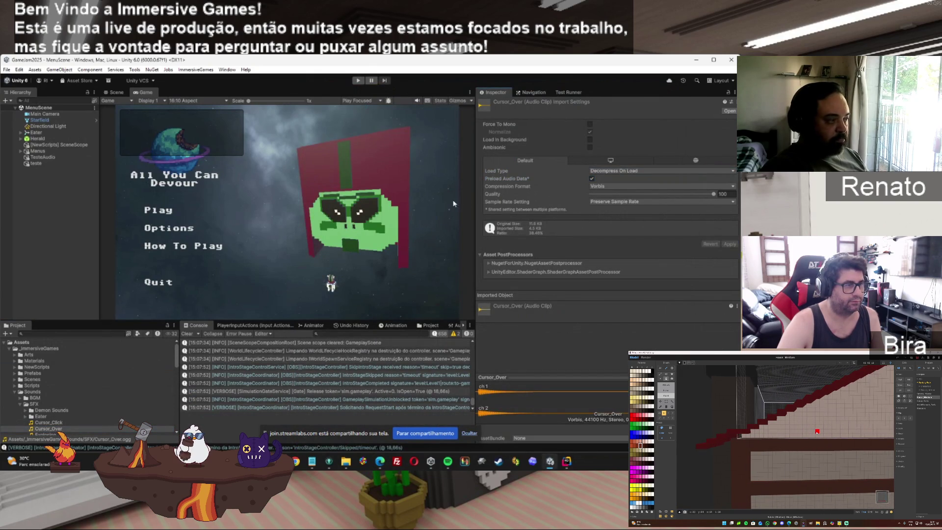
{"action": "left_click", "coordinate": [357, 81]}
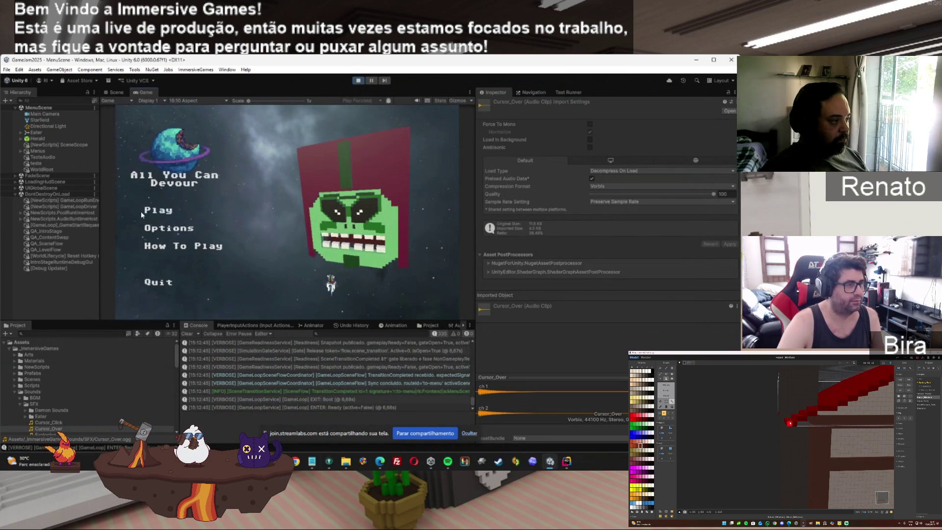
Choose Play on the game's main menu to test the click sound, then stop play mode.
{"action": "left_click", "coordinate": [155, 210]}
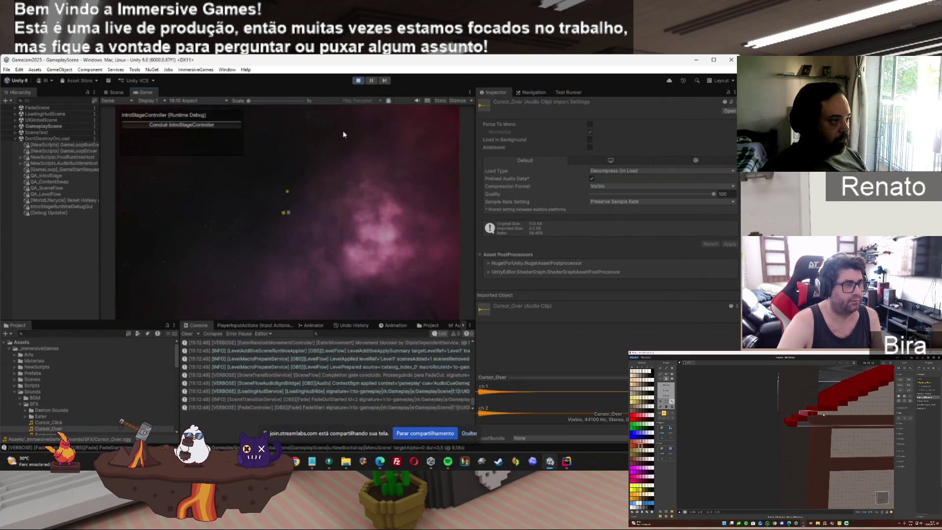
{"action": "left_click", "coordinate": [358, 80]}
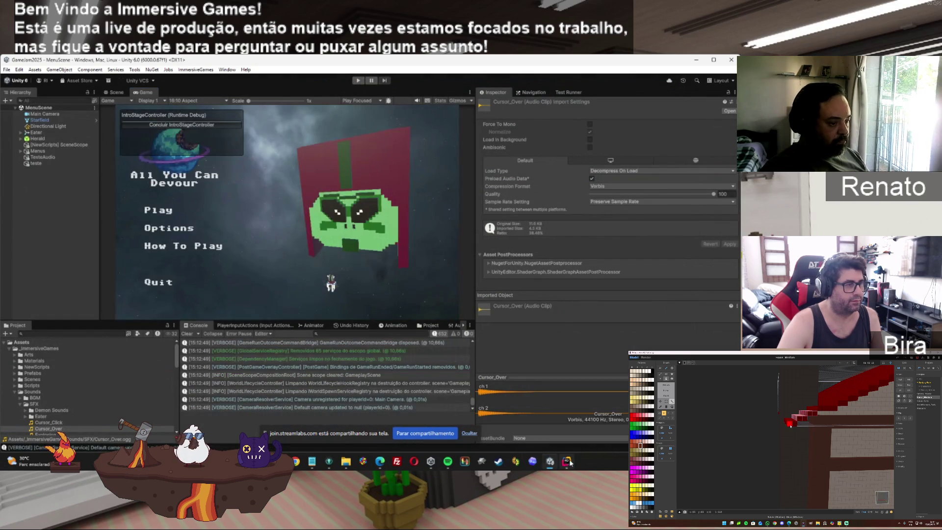
{"action": "left_click", "coordinate": [568, 462]}
{"action": "left_click", "coordinate": [569, 462]}
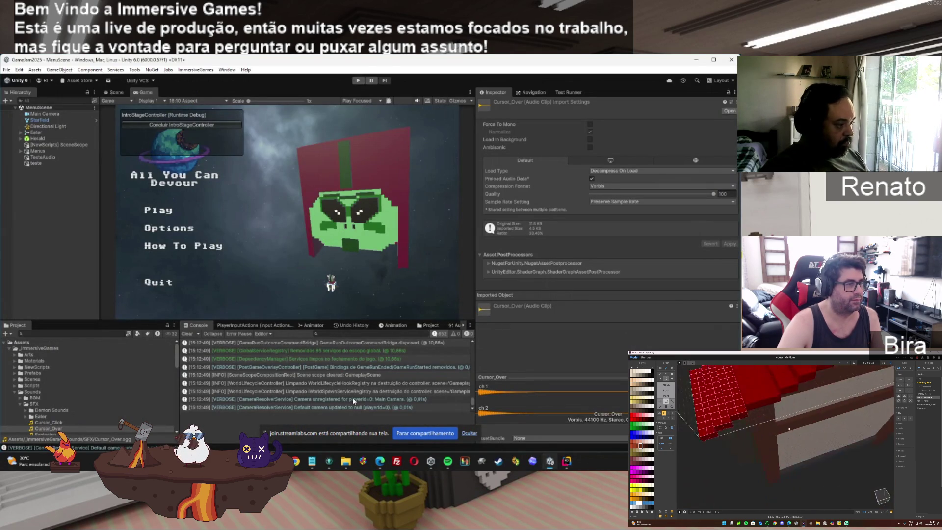
{"action": "key", "text": "alt+Tab"}
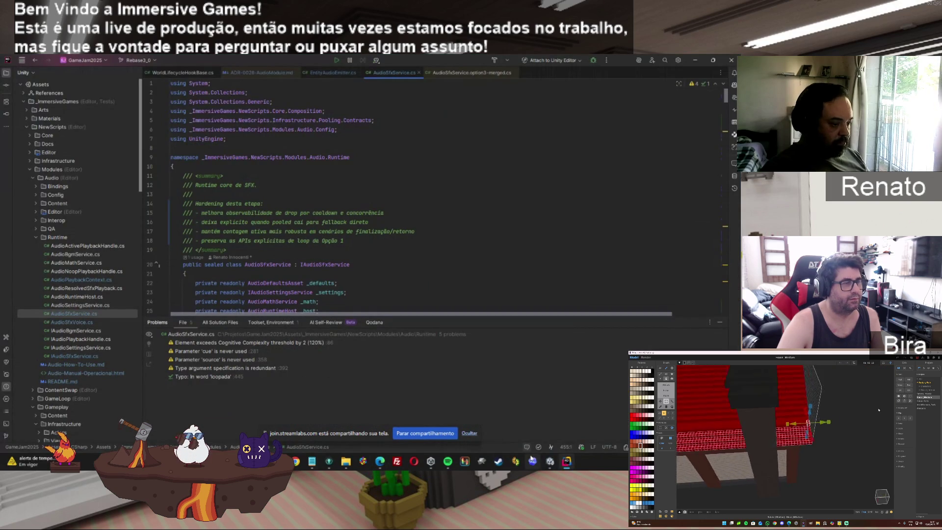
{"action": "left_click", "coordinate": [548, 462]}
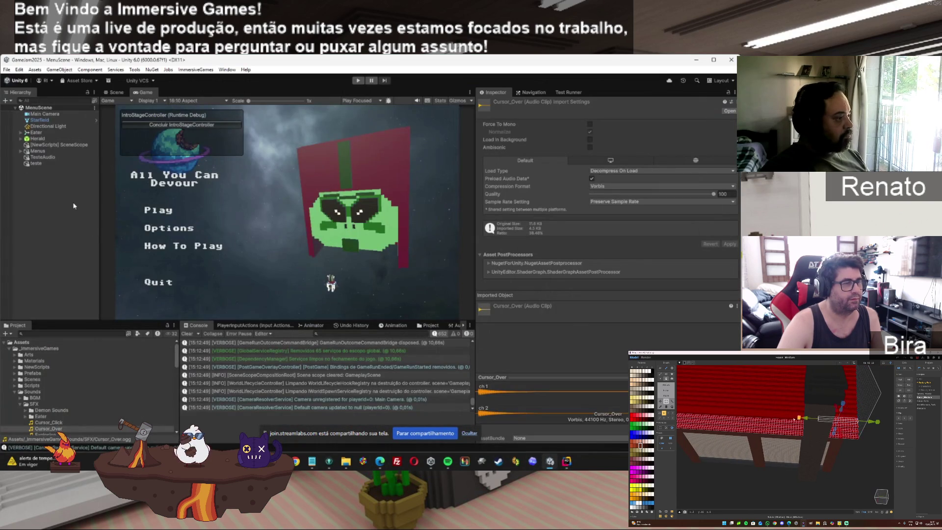
Move Play_Btn's PlayDefault On Click entry to the top so the sound fires first.
{"action": "left_click", "coordinate": [21, 151]}
{"action": "left_click", "coordinate": [32, 163]}
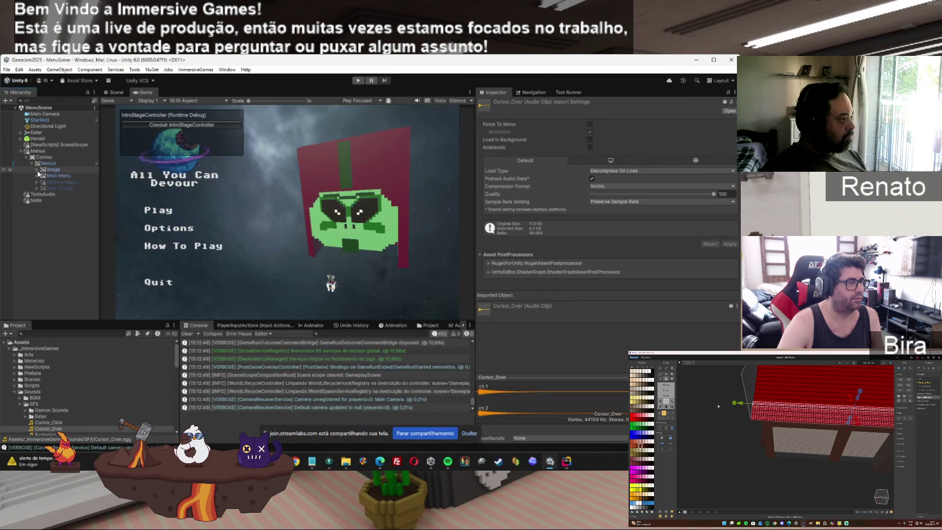
{"action": "left_click", "coordinate": [37, 176]}
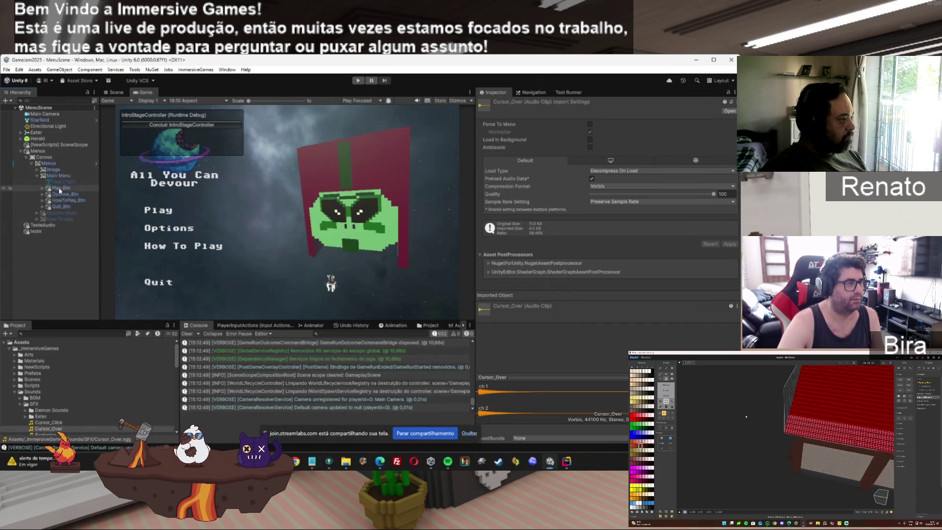
{"action": "left_click", "coordinate": [59, 188]}
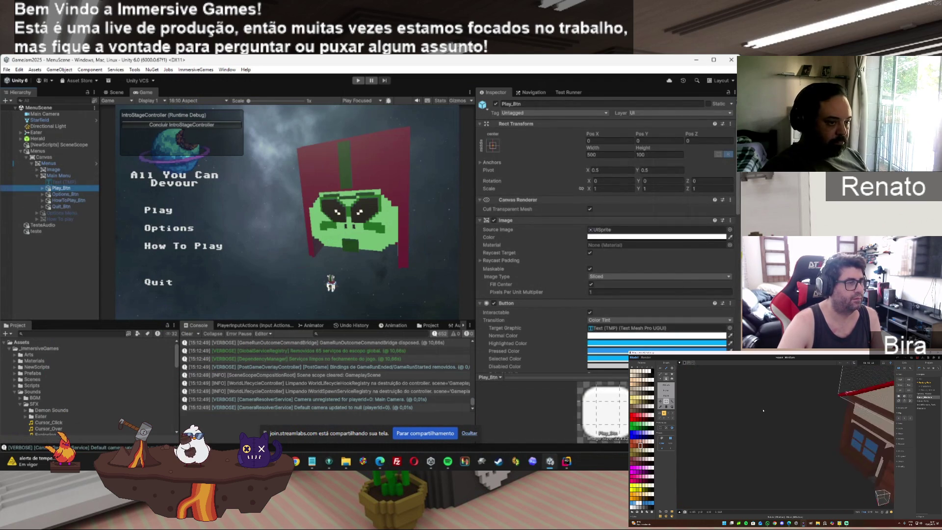
{"action": "scroll", "coordinate": [606, 221], "scroll_direction": "down", "scroll_amount": 10}
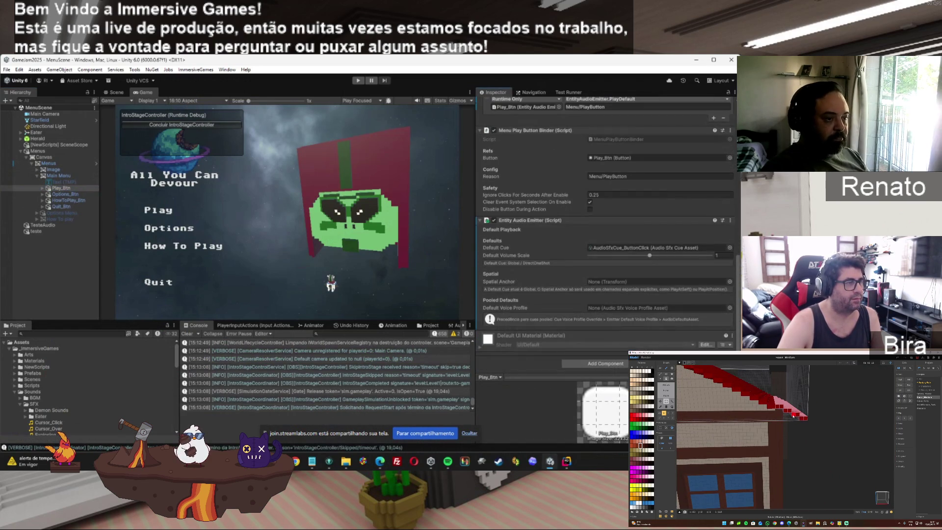
{"action": "scroll", "coordinate": [605, 206], "scroll_direction": "up", "scroll_amount": 5}
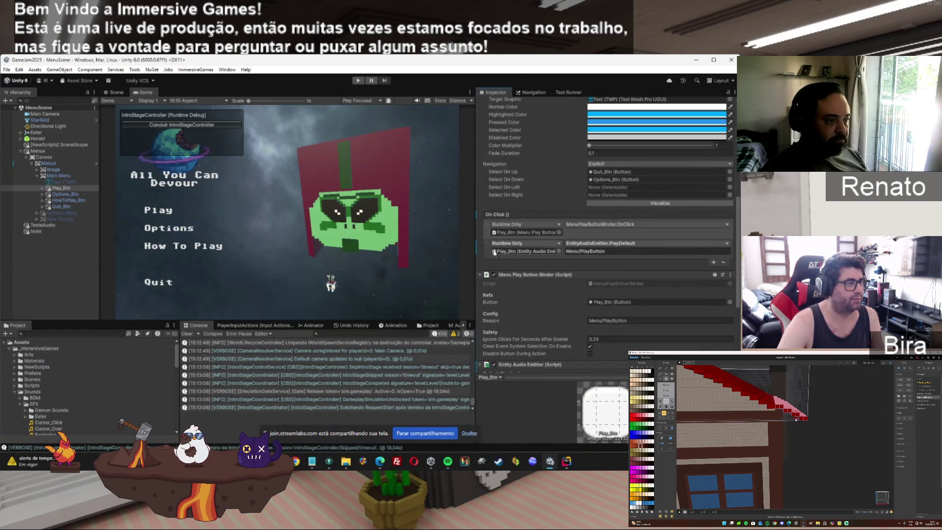
{"action": "left_click_drag", "start_coordinate": [489, 247], "coordinate": [489, 233]}
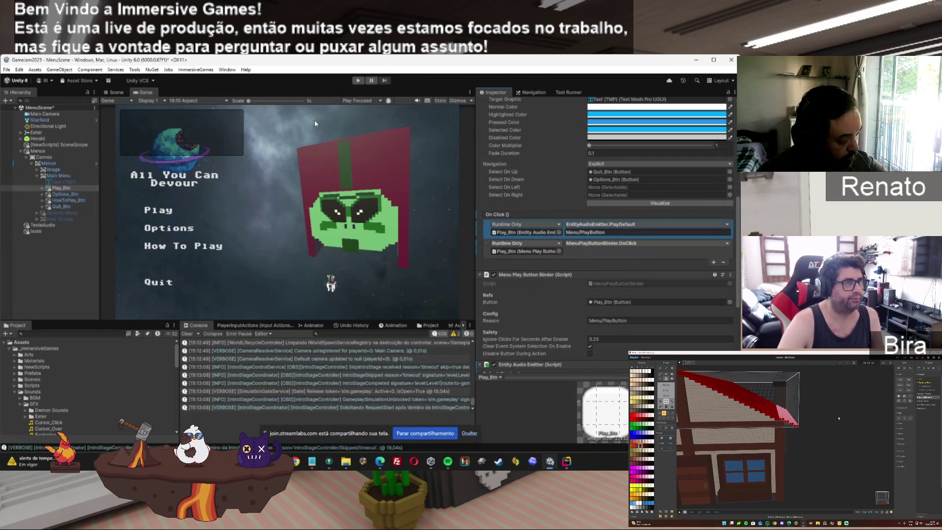
Run the game and press its Play option to test the reordered click sound.
{"action": "left_click", "coordinate": [357, 81]}
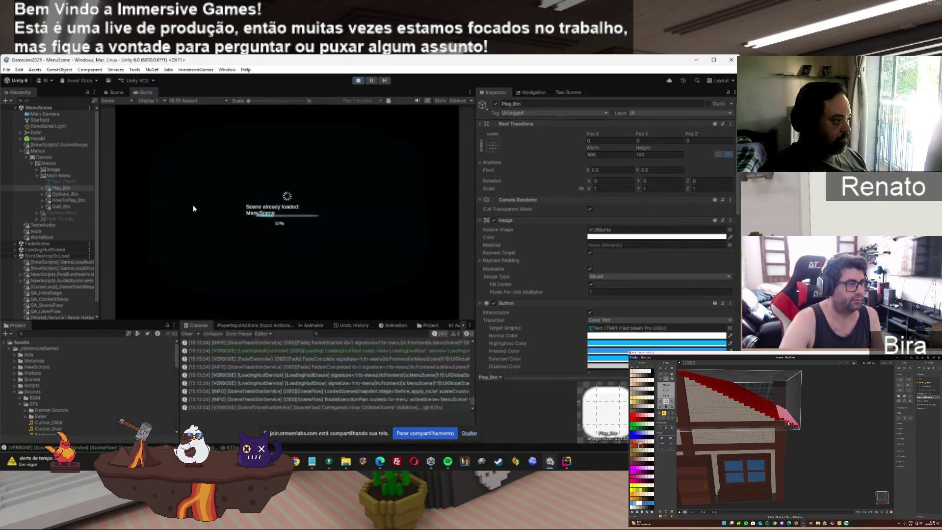
{"action": "left_click", "coordinate": [164, 215]}
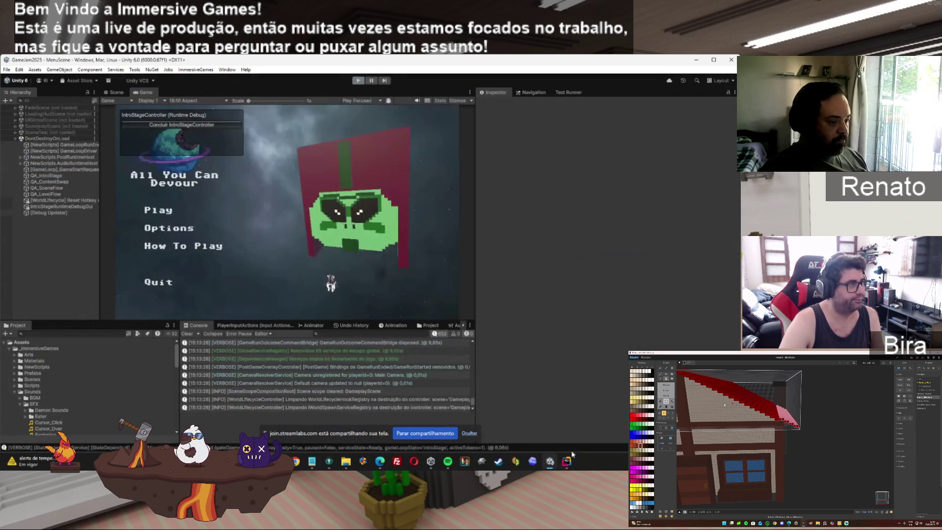
{"action": "left_click", "coordinate": [566, 461]}
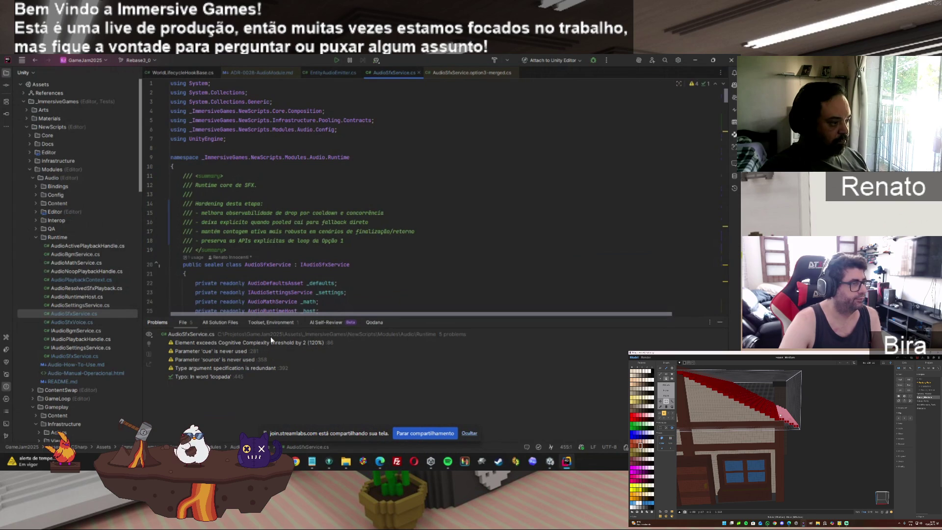
{"action": "left_click", "coordinate": [549, 461]}
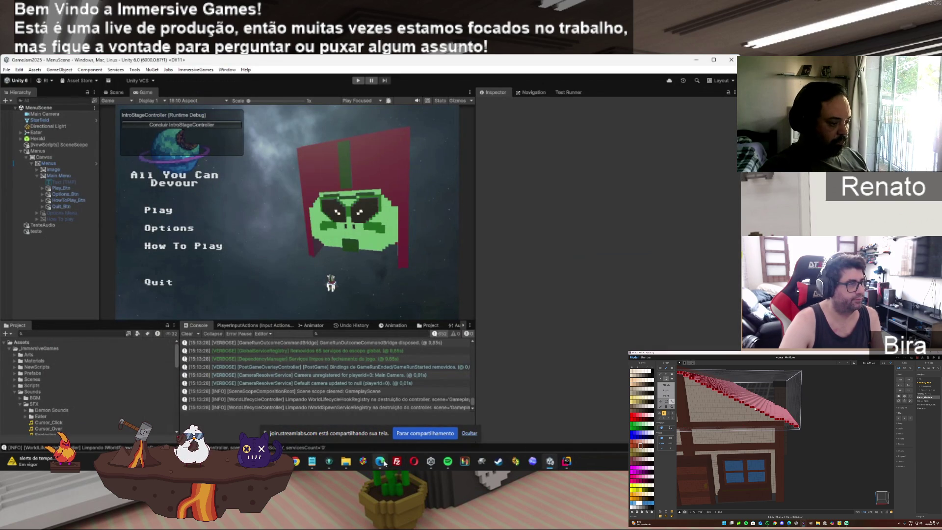
Read ChatGPT's advice on warming up UI sound clips, then go back to Unity.
{"action": "mouse_move", "coordinate": [383, 462]}
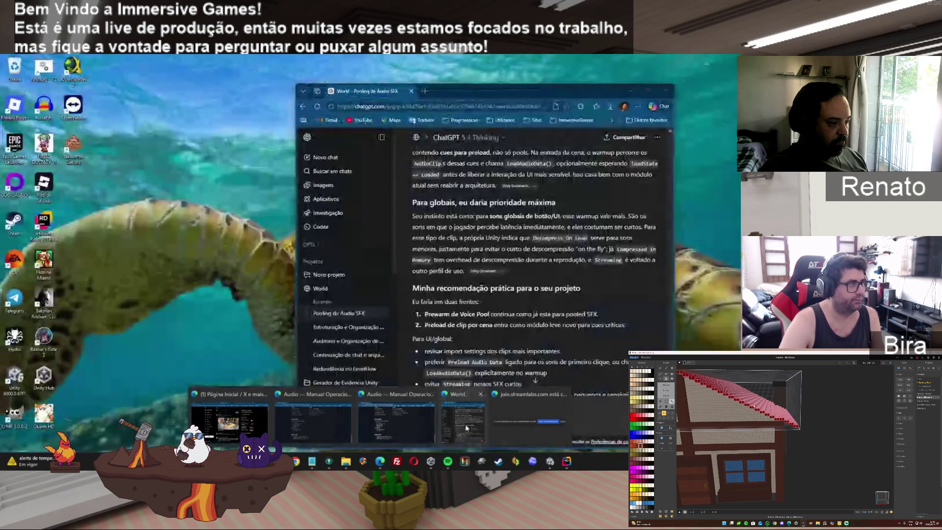
{"action": "left_click", "coordinate": [466, 428]}
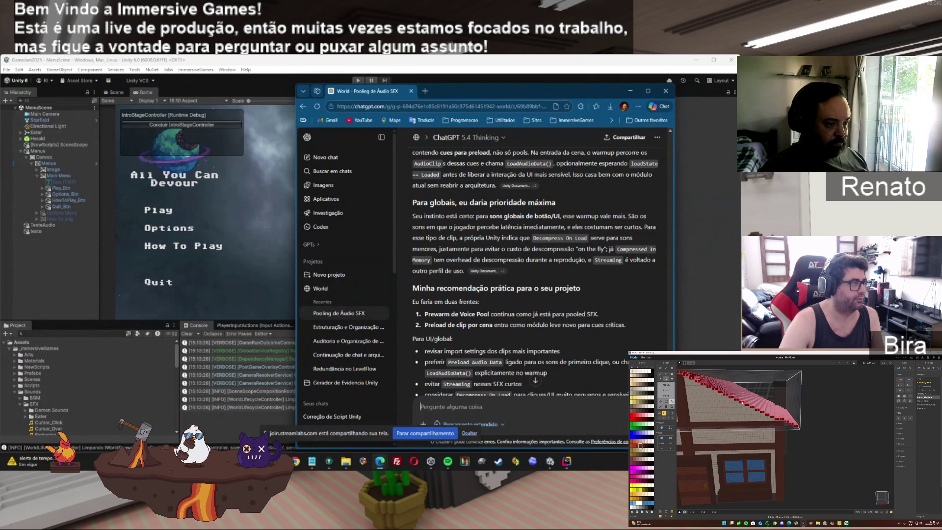
{"action": "scroll", "coordinate": [535, 270], "scroll_direction": "down", "scroll_amount": 1}
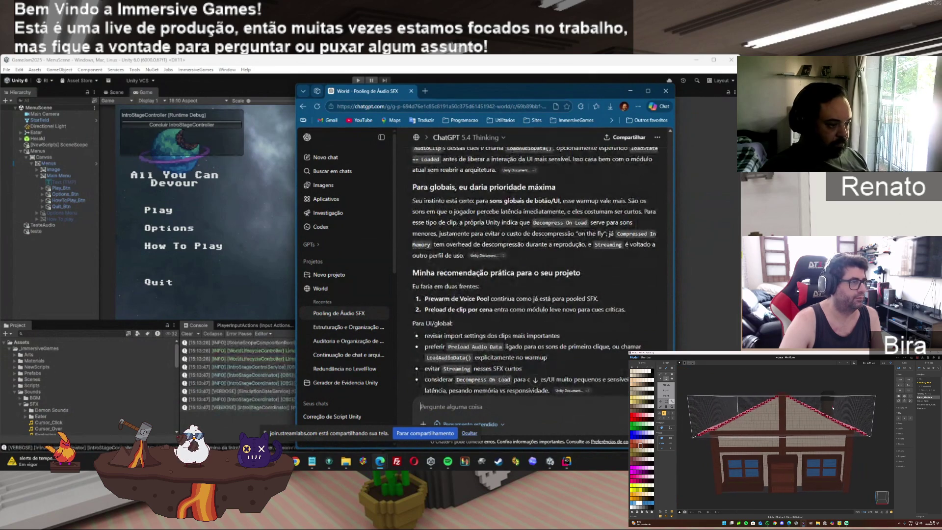
{"action": "scroll", "coordinate": [535, 269], "scroll_direction": "down", "scroll_amount": 1}
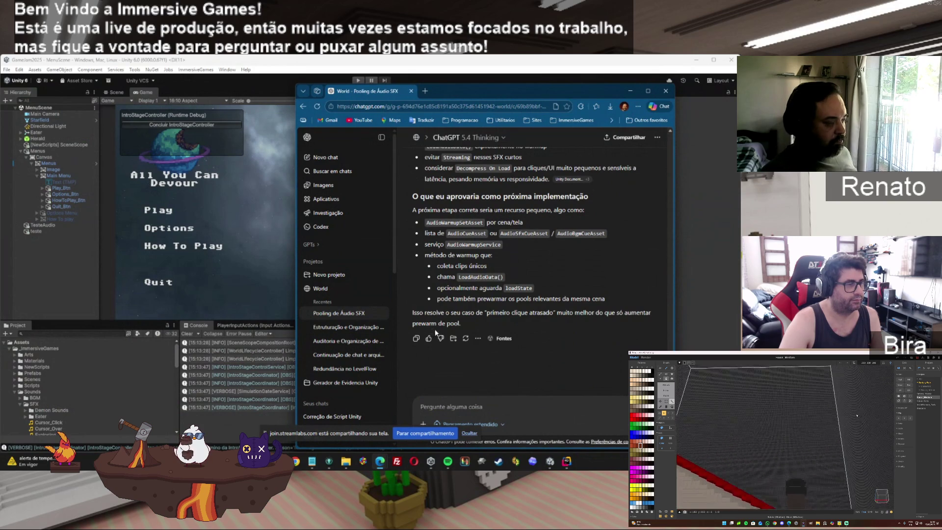
{"action": "left_click", "coordinate": [337, 81]}
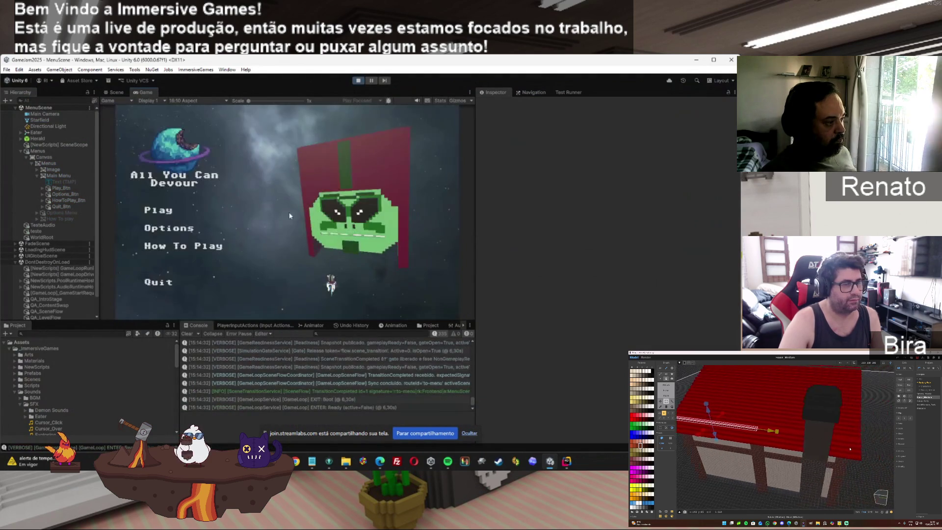
Retest the game menu's Play option, stop play mode, and return to the 'Pooling de Áudio SFX' ChatGPT chat.
{"action": "left_click", "coordinate": [163, 214]}
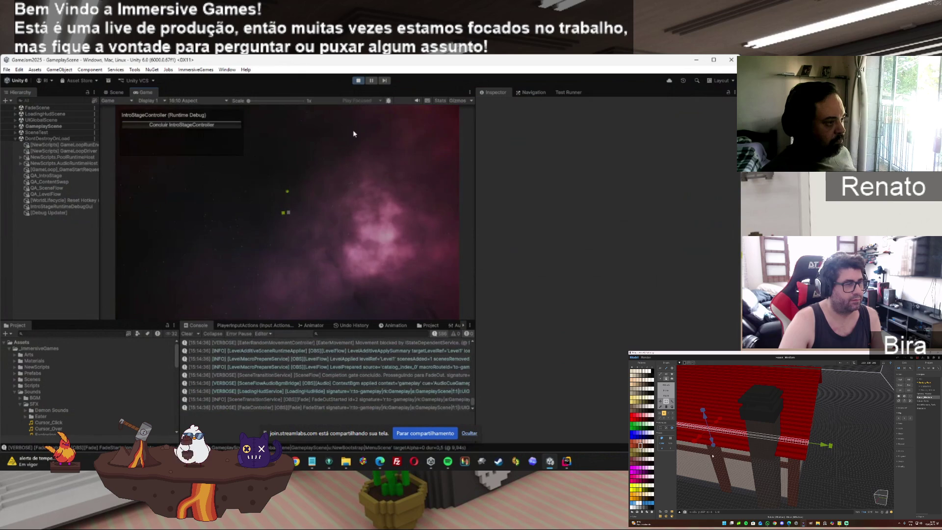
{"action": "left_click", "coordinate": [357, 82]}
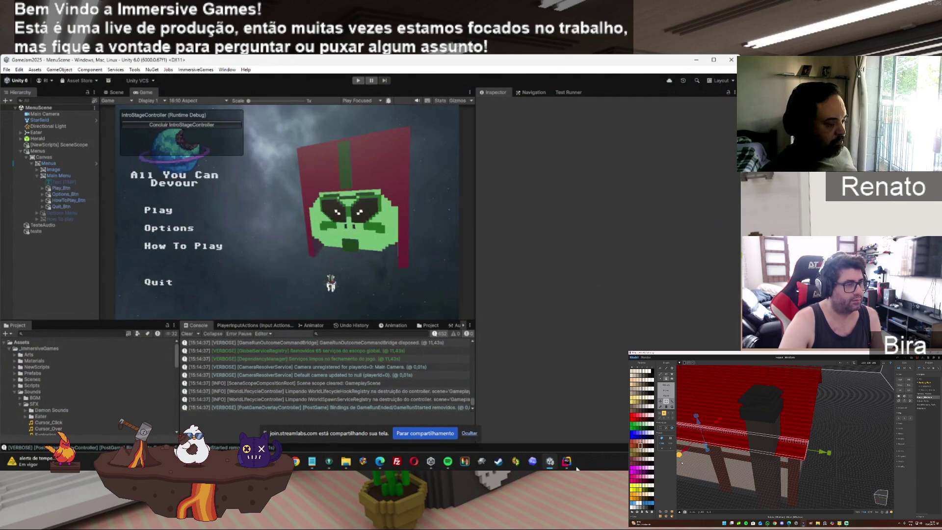
{"action": "left_click", "coordinate": [569, 462]}
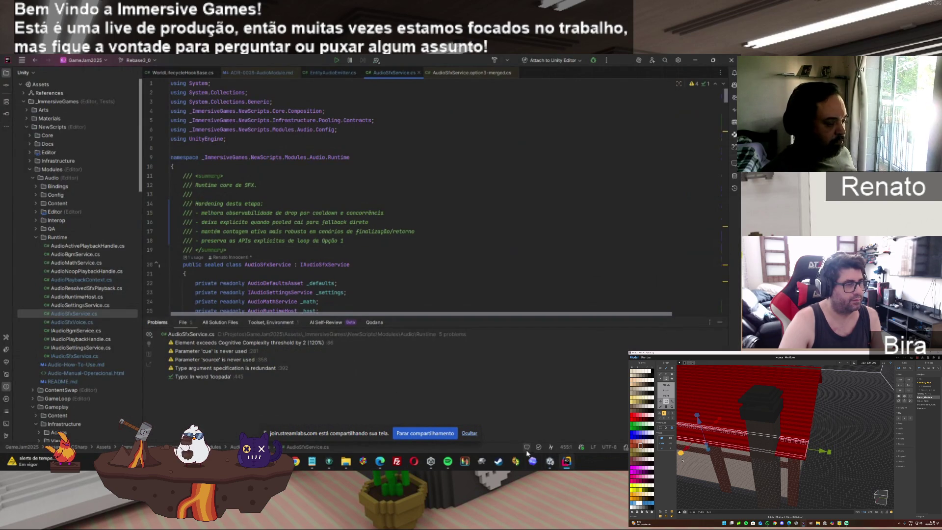
{"action": "left_click", "coordinate": [548, 464]}
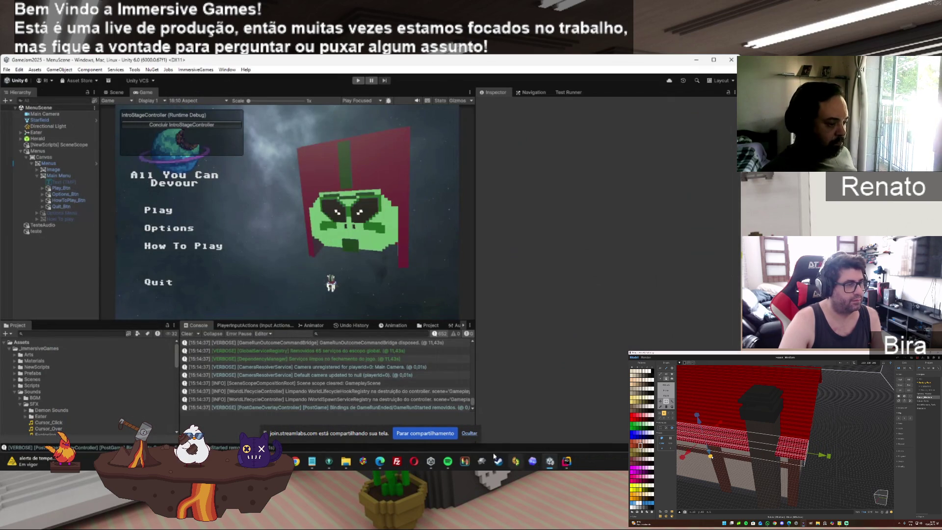
{"action": "mouse_move", "coordinate": [374, 464]}
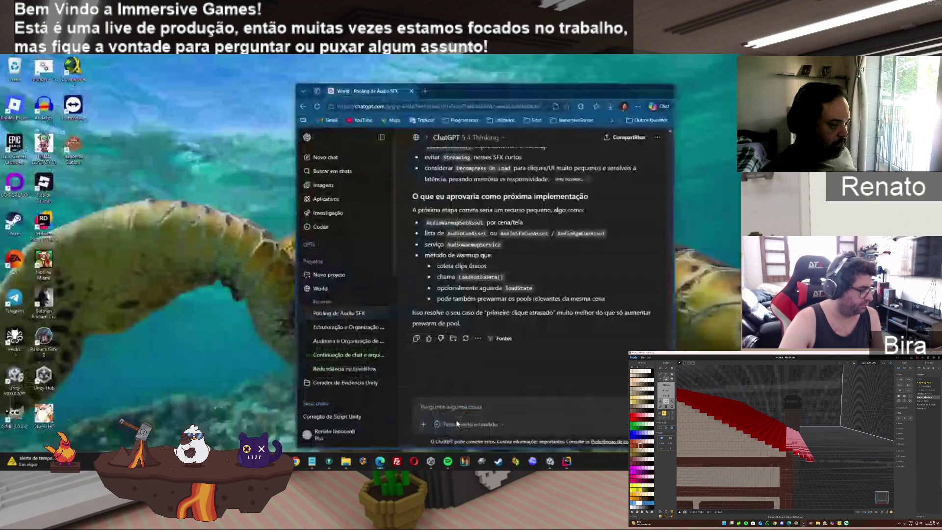
{"action": "left_click", "coordinate": [470, 391]}
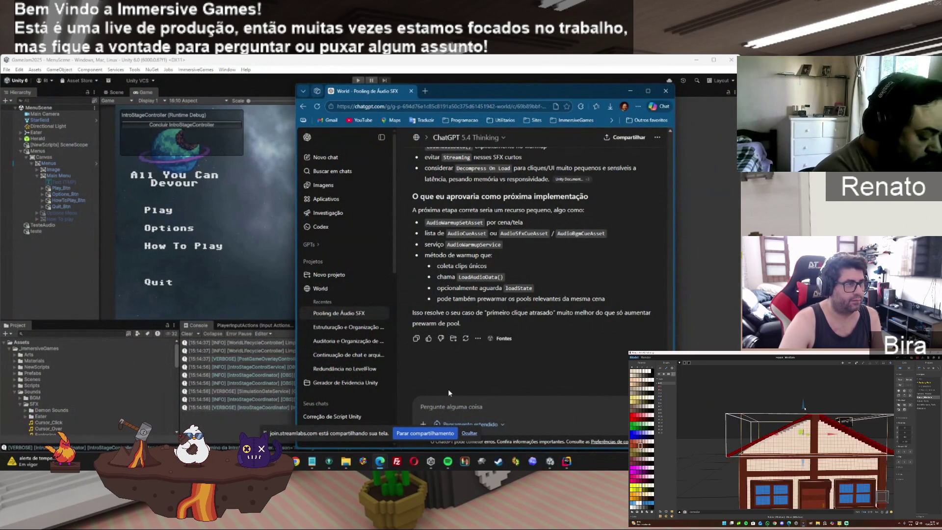
Write a follow-up asking if execution order and Decompress On Load matter, then switch back to Unity.
{"action": "type", "text": "acho que ainda"}
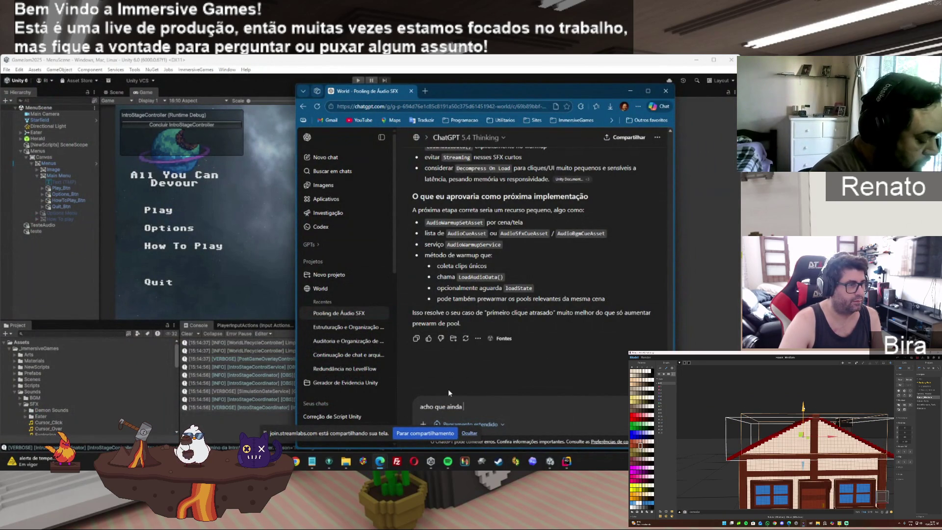
{"action": "type", "text": " tem ahver com"}
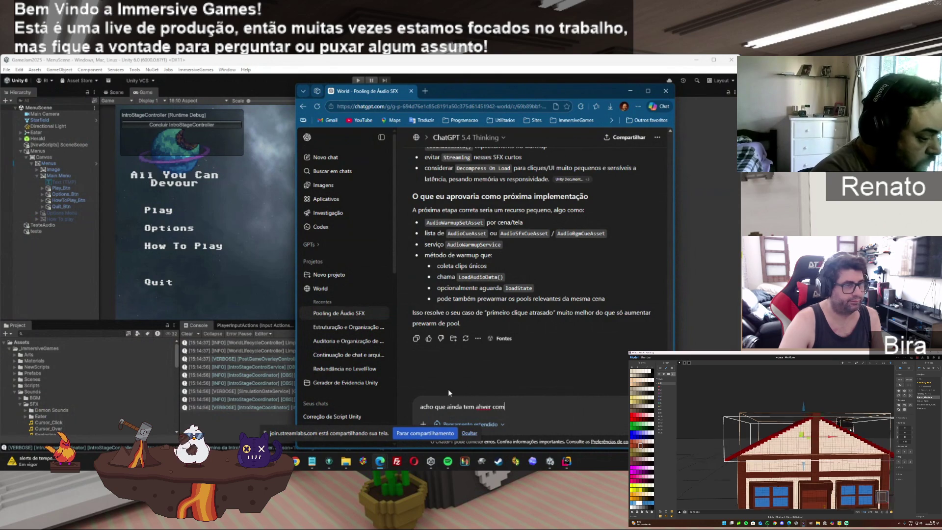
{"action": "key", "text": "BackSpace"}
{"action": "key", "text": "BackSpace"}
{"action": "key", "text": "BackSpace"}
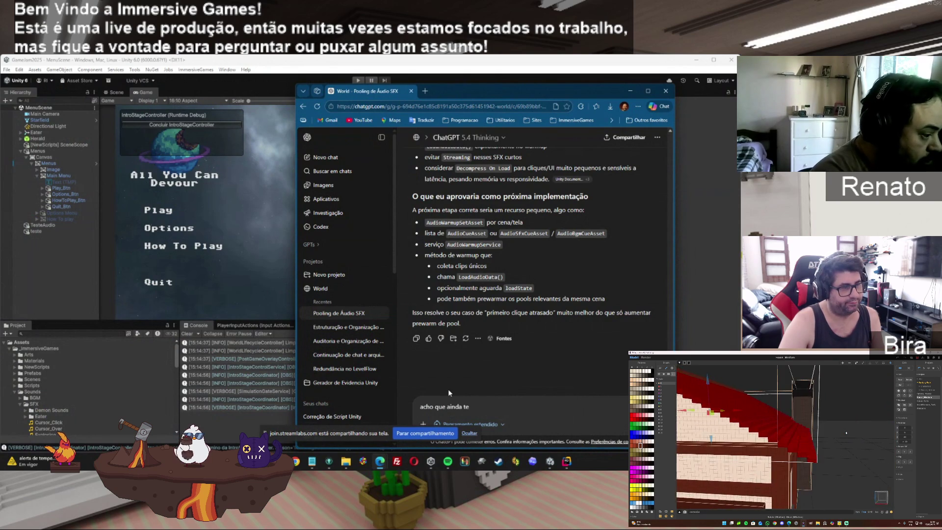
{"action": "key", "text": "BackSpace"}
{"action": "key", "text": "BackSpace"}
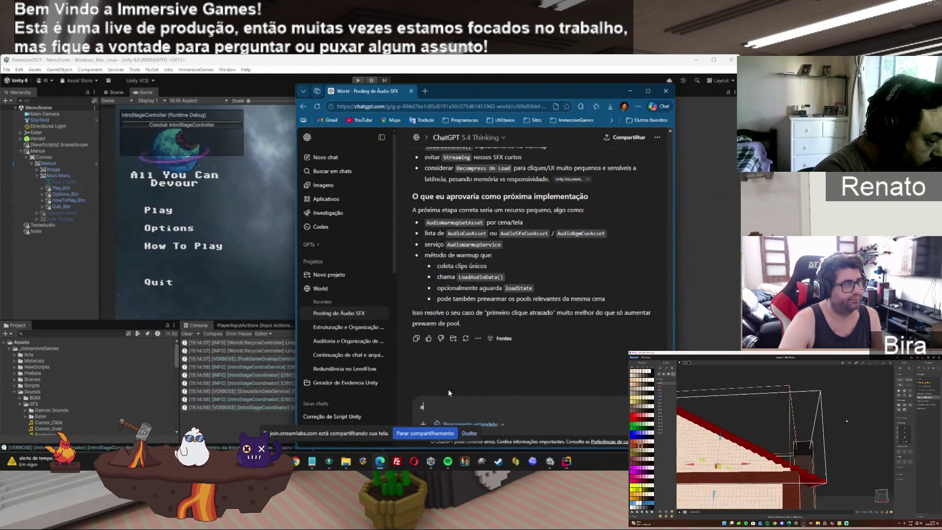
{"action": "type", "text": "e ordem de execuç"}
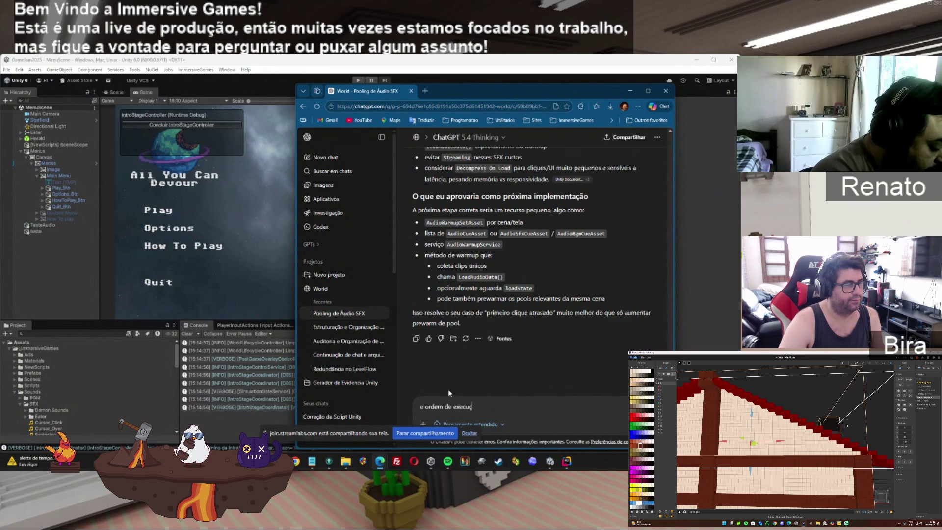
{"action": "type", "text": "ão, será que tem haver? porque eu deixei o audio em"}
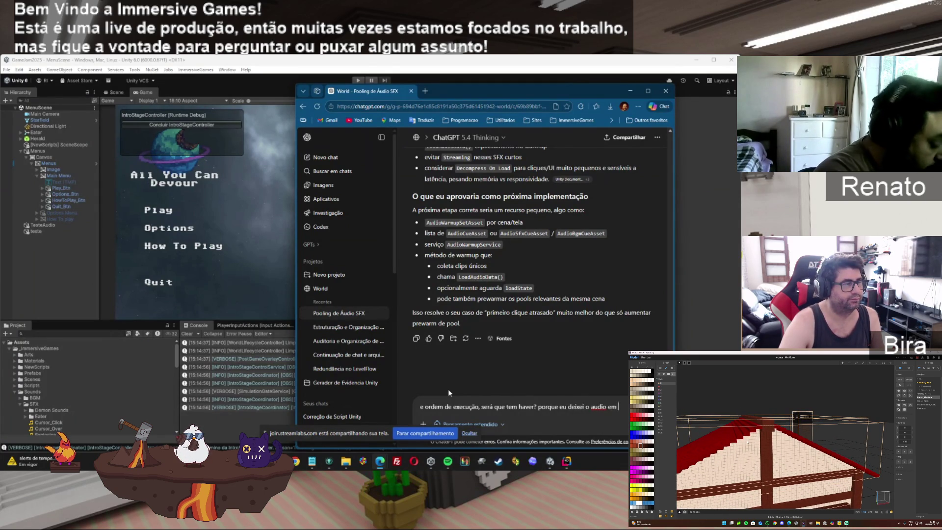
{"action": "type", "text": "ompressonload e"}
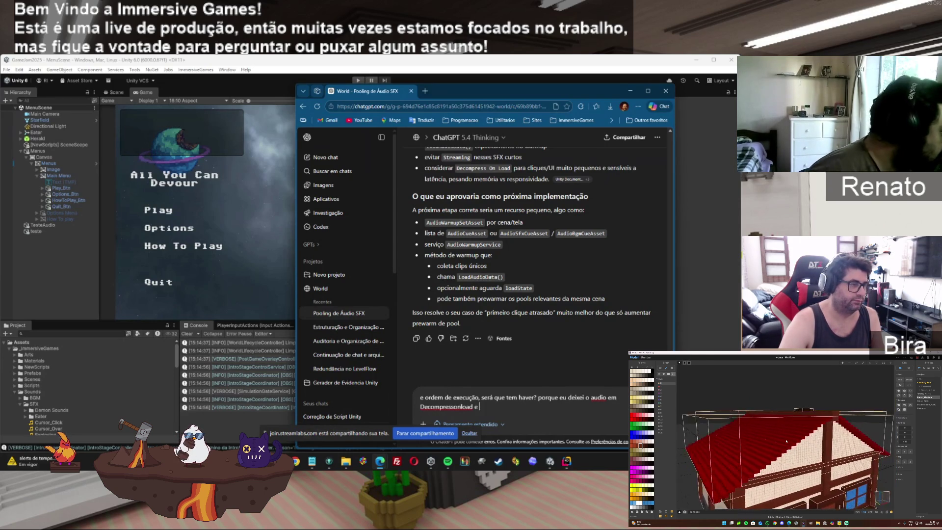
{"action": "left_click", "coordinate": [38, 423]}
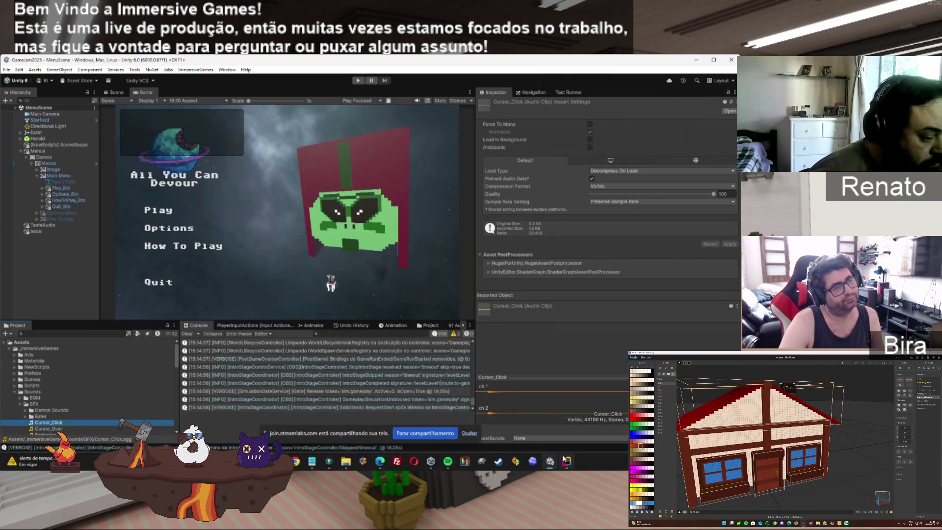
{"action": "mouse_move", "coordinate": [565, 459]}
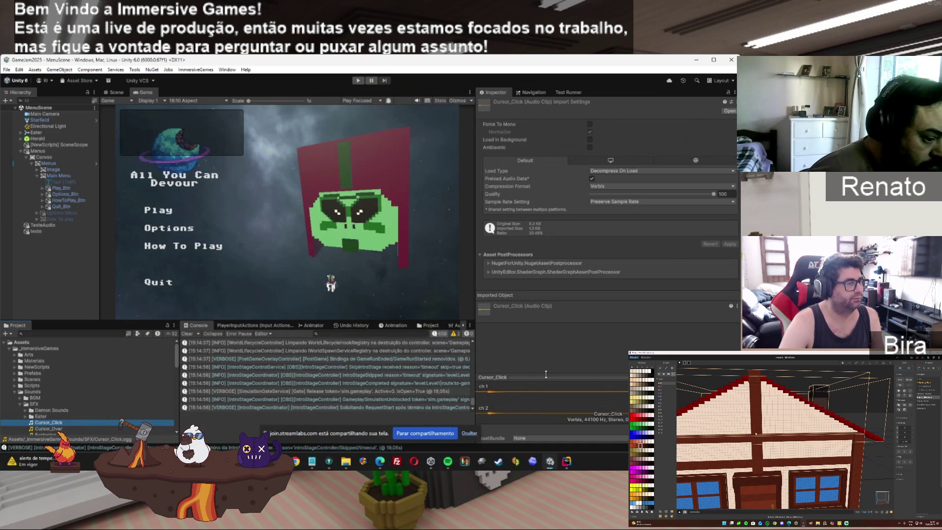
{"action": "right_click", "coordinate": [55, 425]}
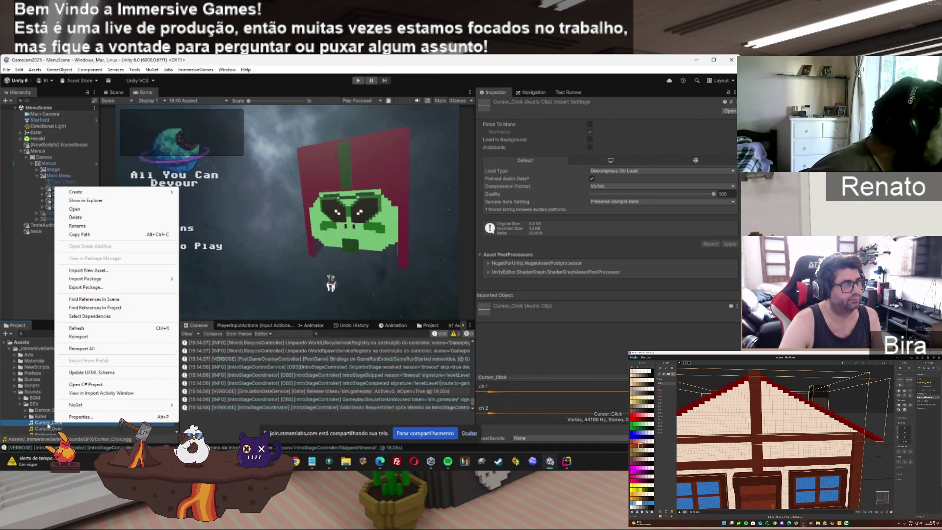
{"action": "double_click", "coordinate": [47, 424]}
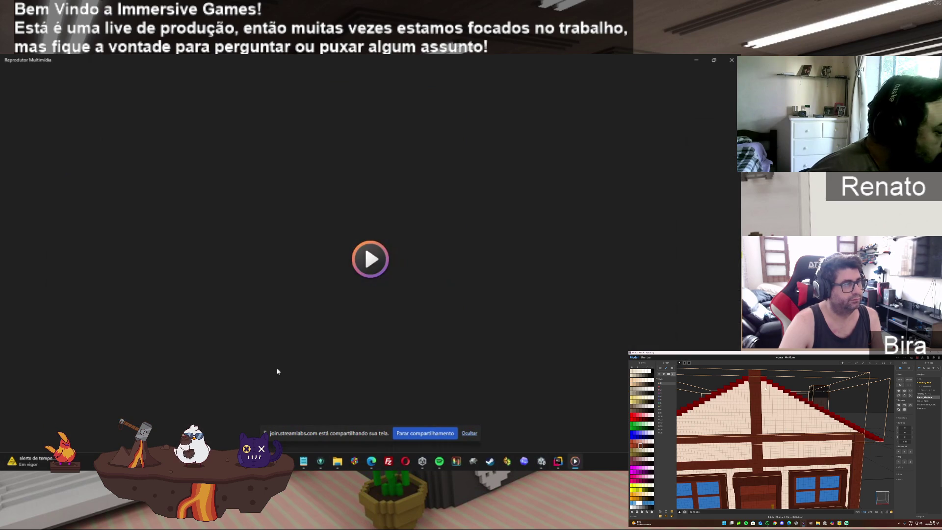
Close the media player and launch Audacity from the Start menu search.
{"action": "left_click", "coordinate": [731, 60]}
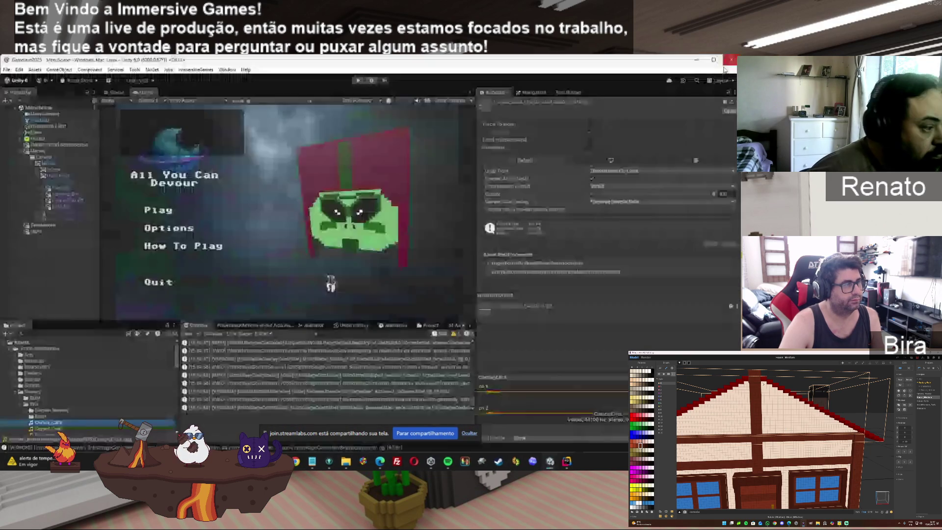
{"action": "key", "text": "super"}
{"action": "type", "text": "au"}
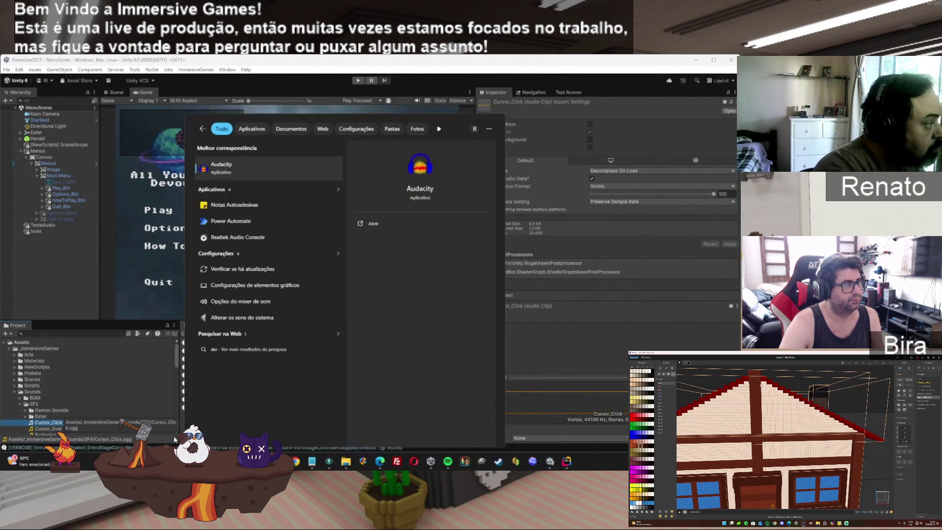
{"action": "type", "text": "di"}
{"action": "key", "text": "BackSpace"}
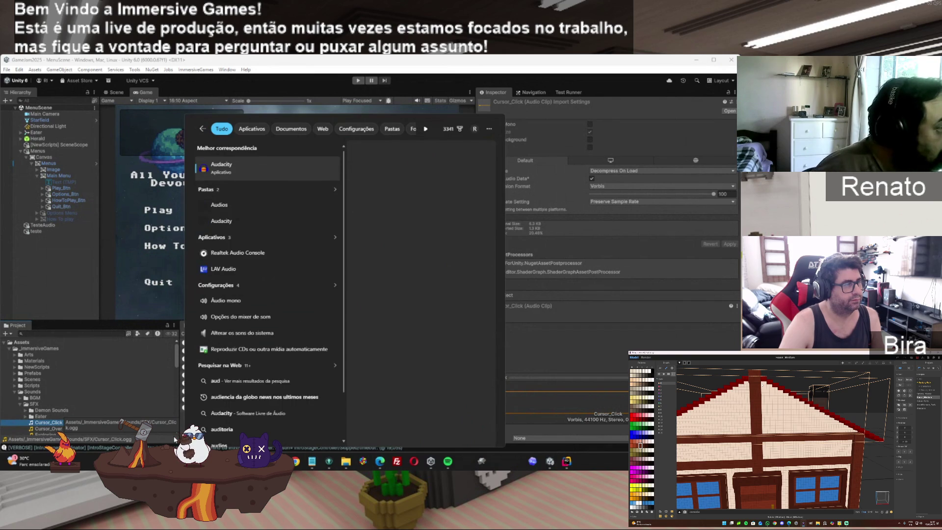
{"action": "left_click", "coordinate": [258, 165]}
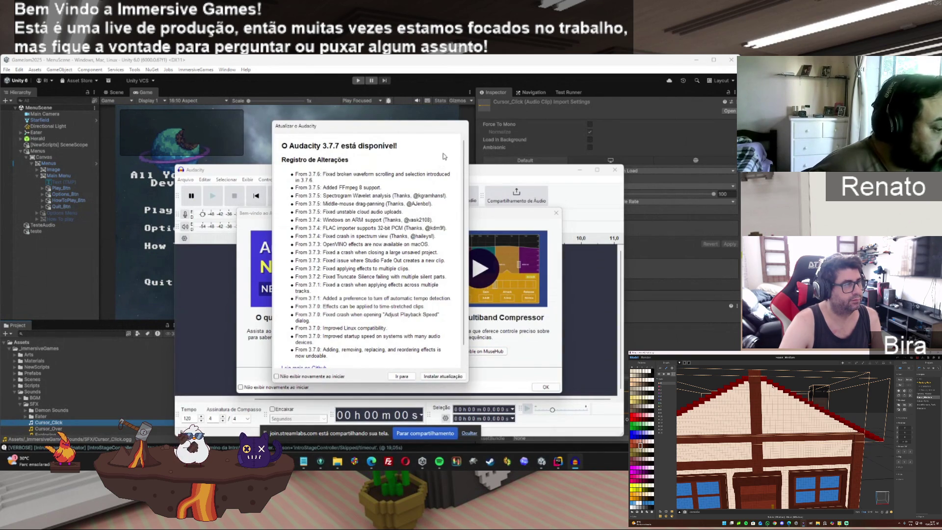
Install the Audacity 3.7.7 update with the default installer settings through to Concluir.
{"action": "left_click", "coordinate": [450, 377]}
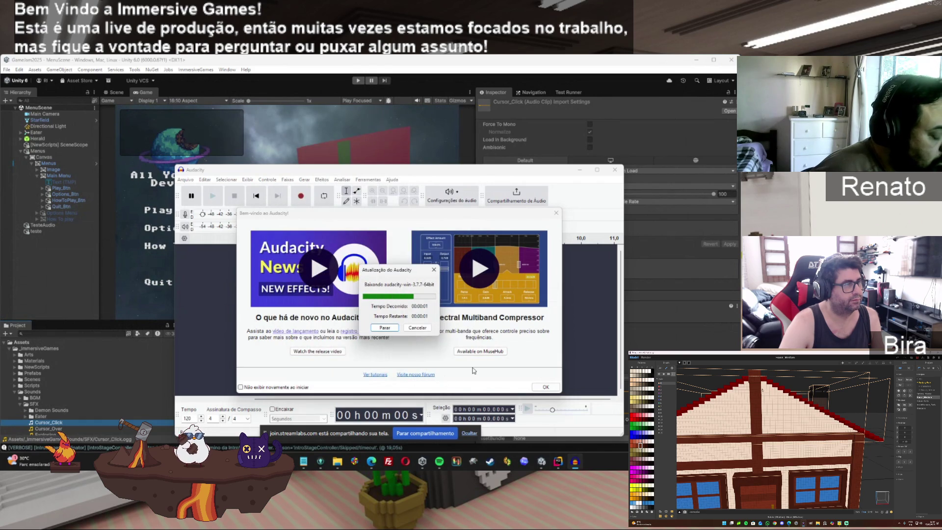
{"action": "left_click", "coordinate": [541, 385]}
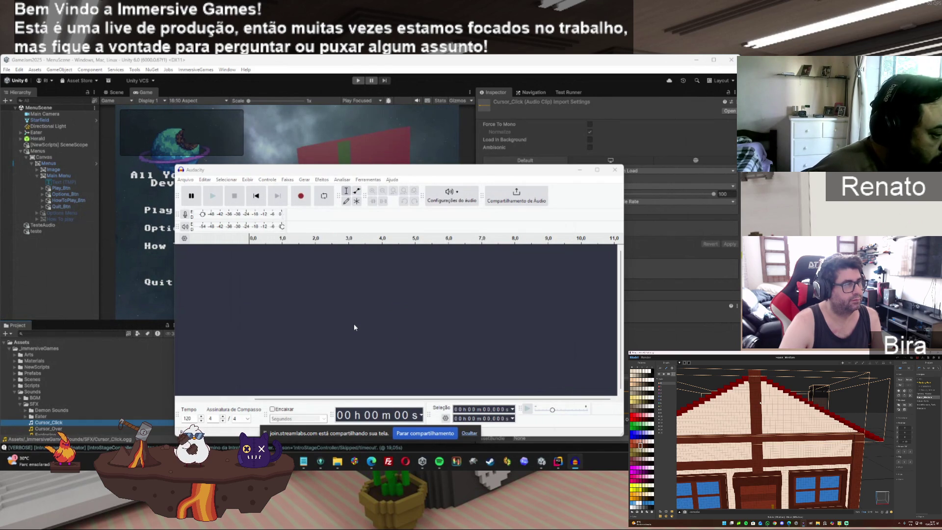
{"action": "left_click", "coordinate": [385, 279]}
{"action": "left_click", "coordinate": [433, 332]}
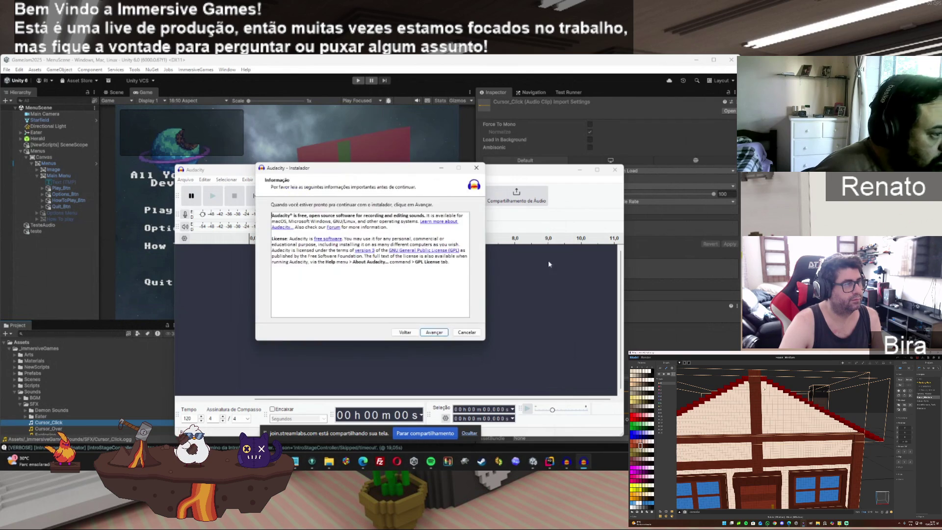
{"action": "left_click", "coordinate": [615, 169]}
{"action": "left_click", "coordinate": [434, 332]}
{"action": "left_click", "coordinate": [434, 332]}
{"action": "left_click", "coordinate": [435, 333]}
{"action": "left_click", "coordinate": [434, 333]}
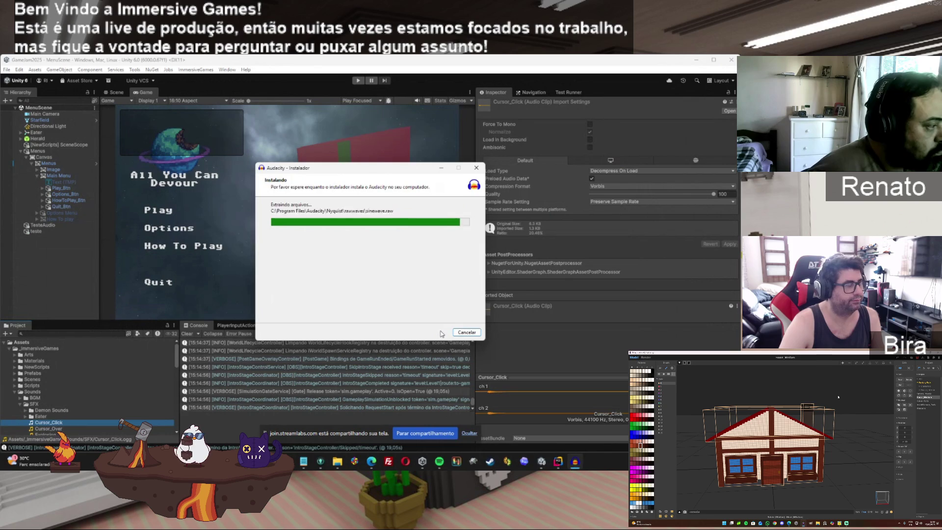
{"action": "left_click", "coordinate": [434, 332]}
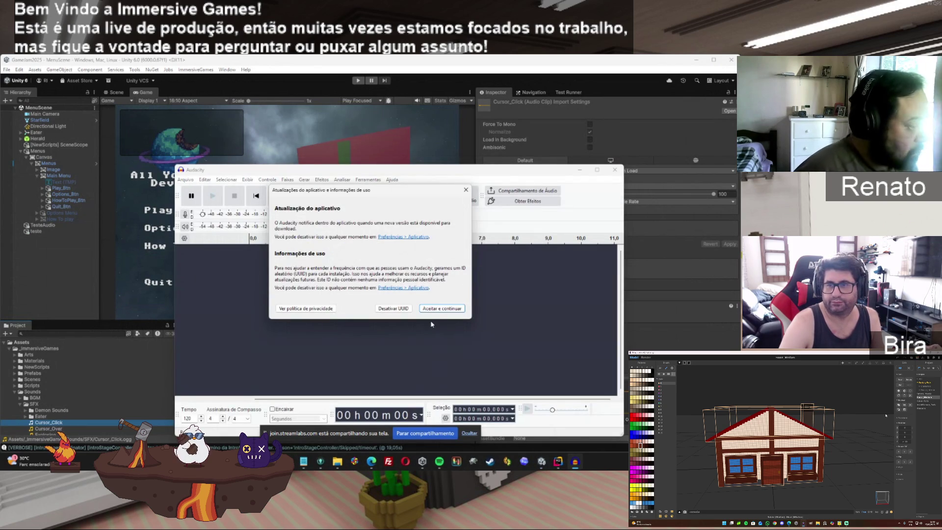
Accept Audacity's usage notice, close its welcome dialog, and return to Unity.
{"action": "left_click", "coordinate": [429, 309]}
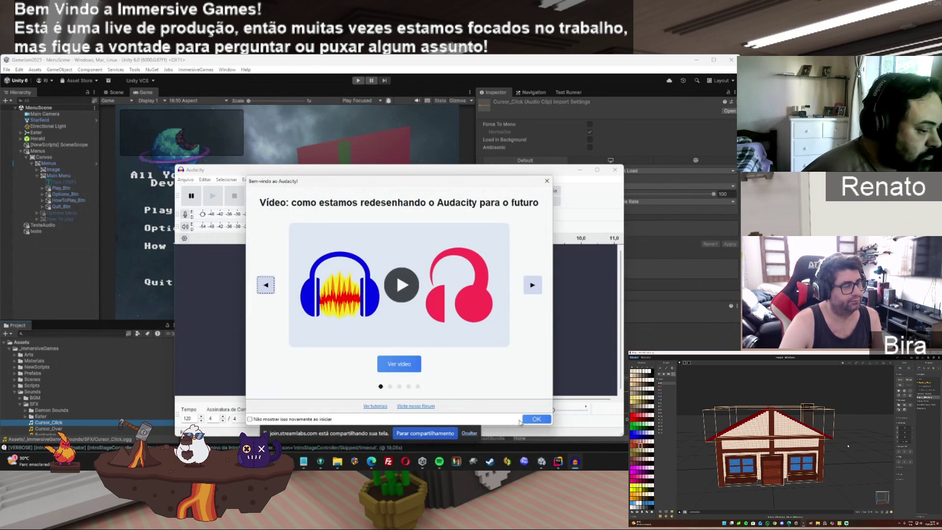
{"action": "left_click", "coordinate": [526, 420]}
{"action": "left_click", "coordinate": [62, 411]}
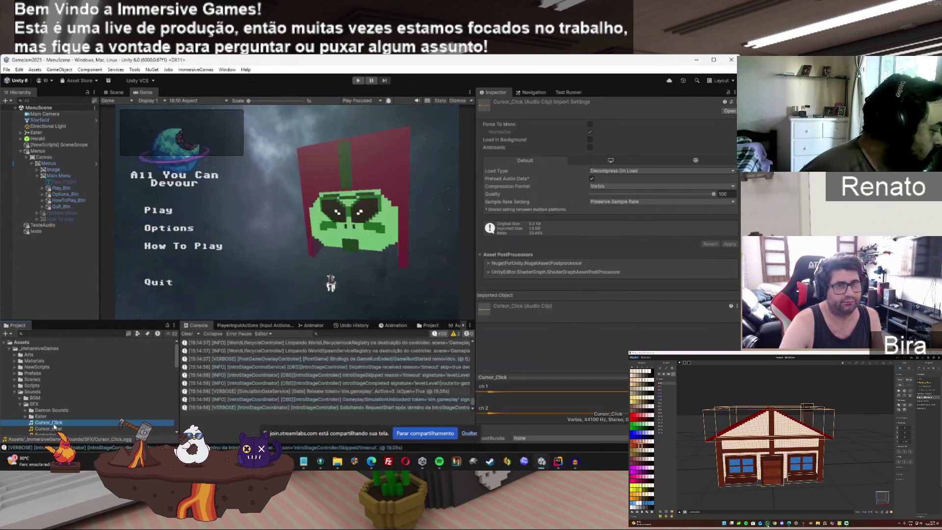
Bring up Cursor_Click in Audacity, resize its stereo channels, and select 0.00–0.054 s.
{"action": "left_click", "coordinate": [575, 461]}
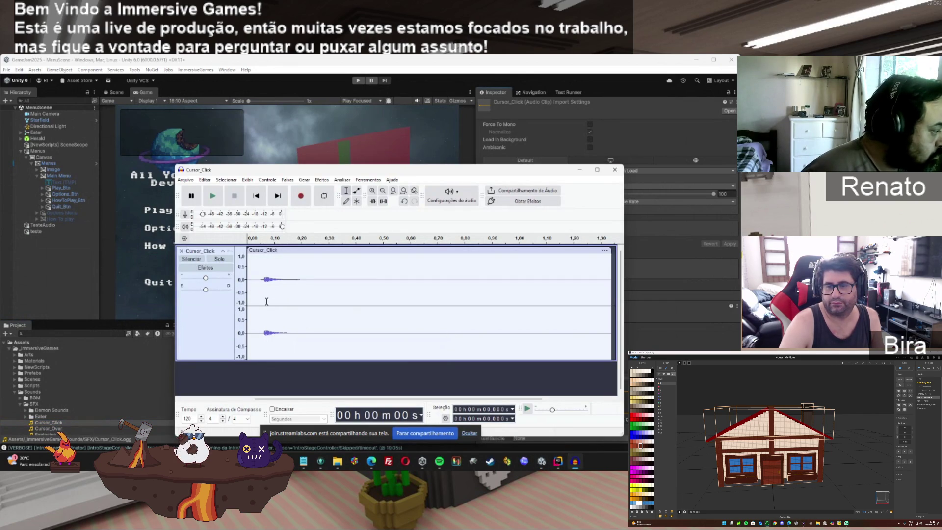
{"action": "left_click_drag", "start_coordinate": [261, 304], "coordinate": [247, 302]}
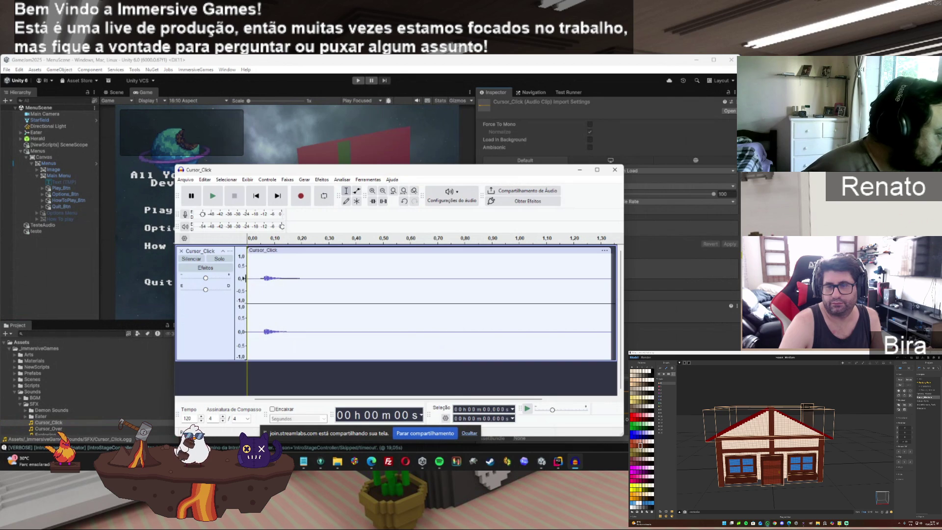
{"action": "left_click_drag", "start_coordinate": [246, 279], "coordinate": [260, 285]}
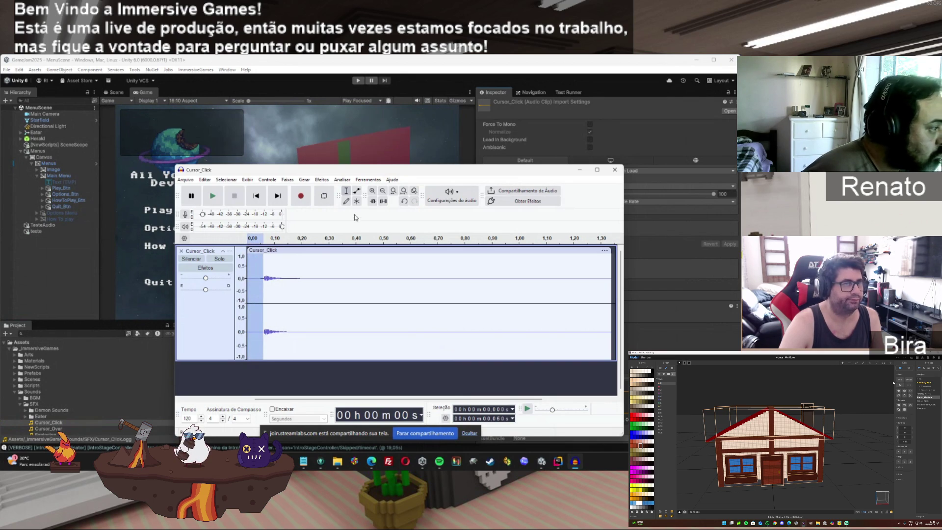